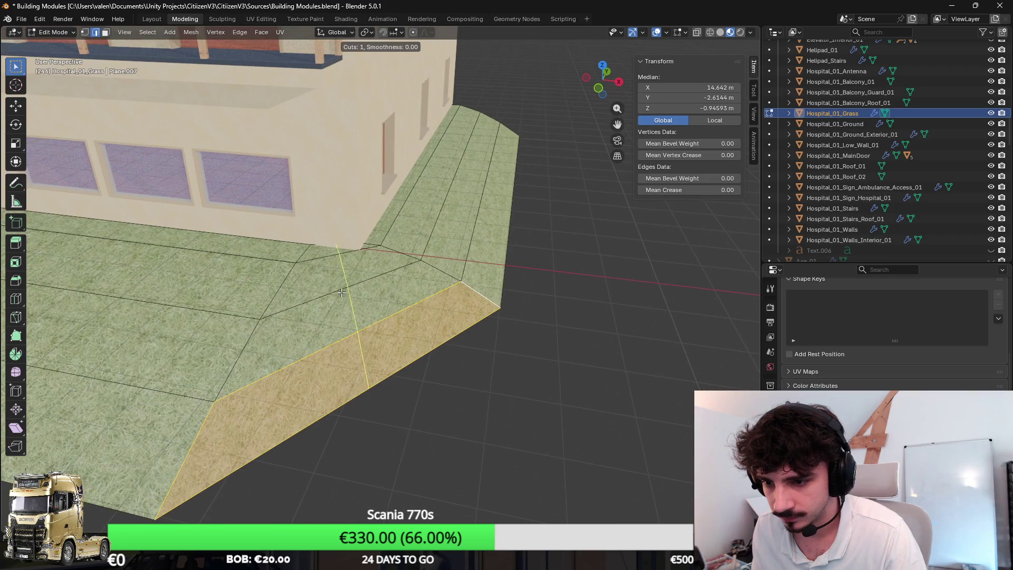
Add an edge loop across the grass slab's corner and slide it along the X axis
key("g")
key("y")
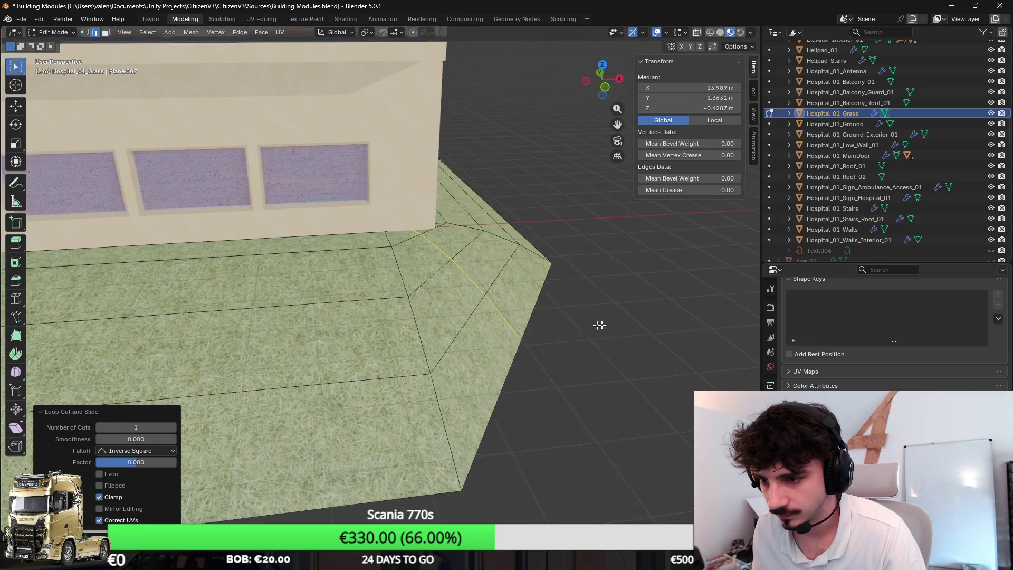
key("x")
scroll(603, 323, "up", 3)
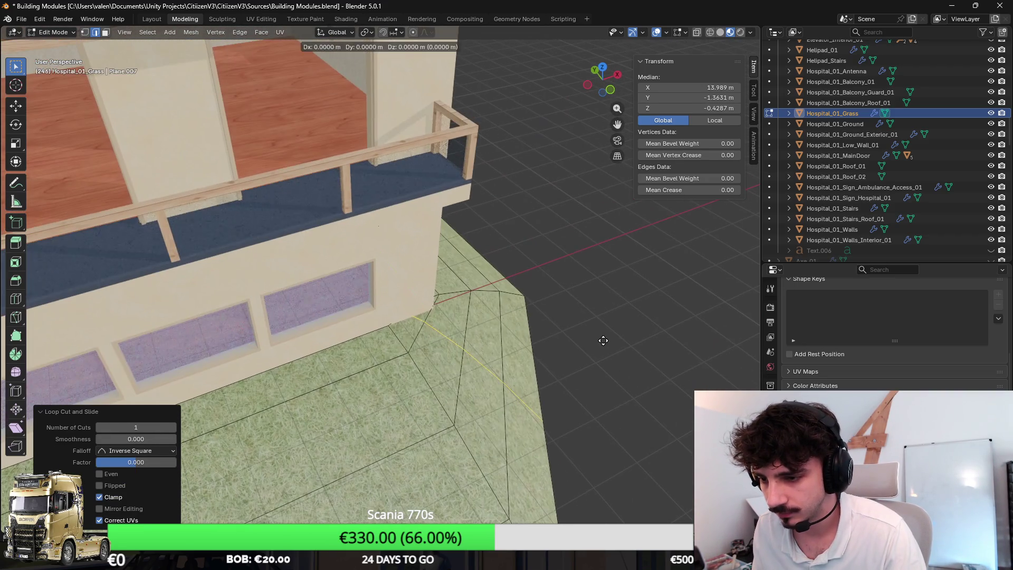
left_click(615, 339)
key("g")
key("x")
left_click(612, 339)
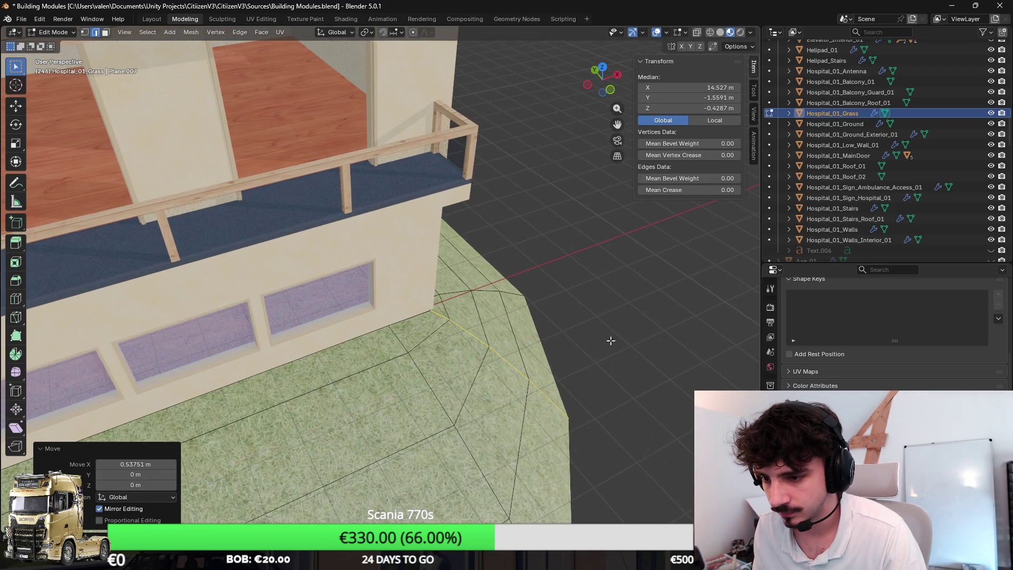
scroll(445, 327, "up", 3)
Give the single corner vertex a new Y value and save the blend file
left_click(83, 32)
left_click(408, 376)
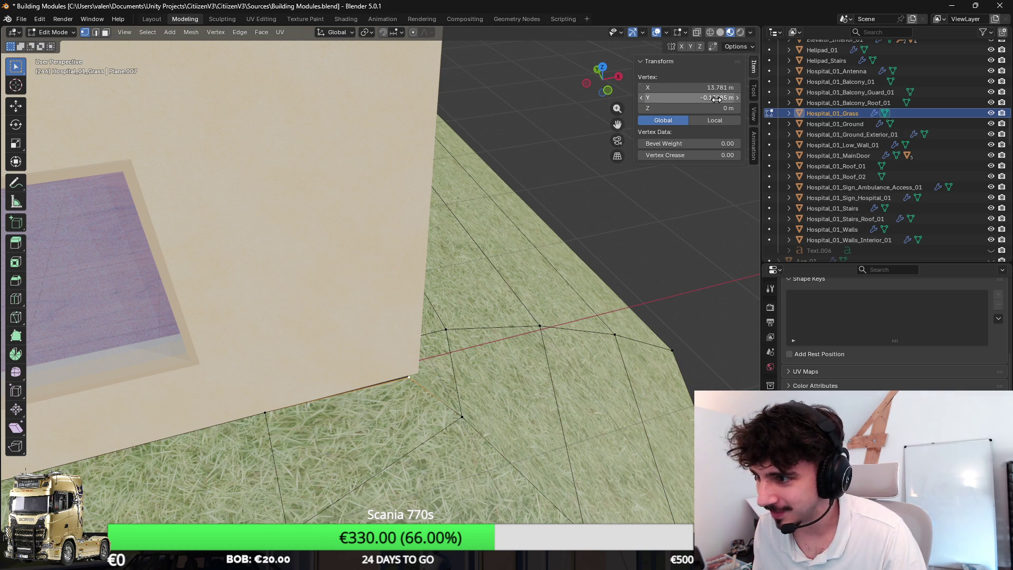
key("Return")
scroll(382, 355, "down", 3)
key("Tab")
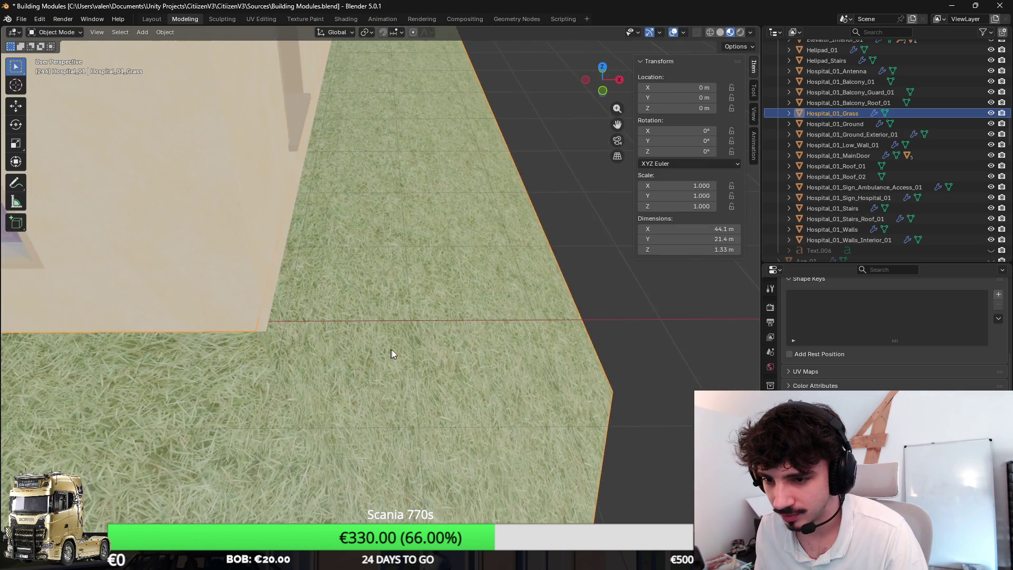
scroll(474, 373, "down", 3)
key("Tab")
key("Tab")
key("ctrl+s")
Export the grass mesh as FBX and check the updated patch in the Unity scene
left_click(21, 19)
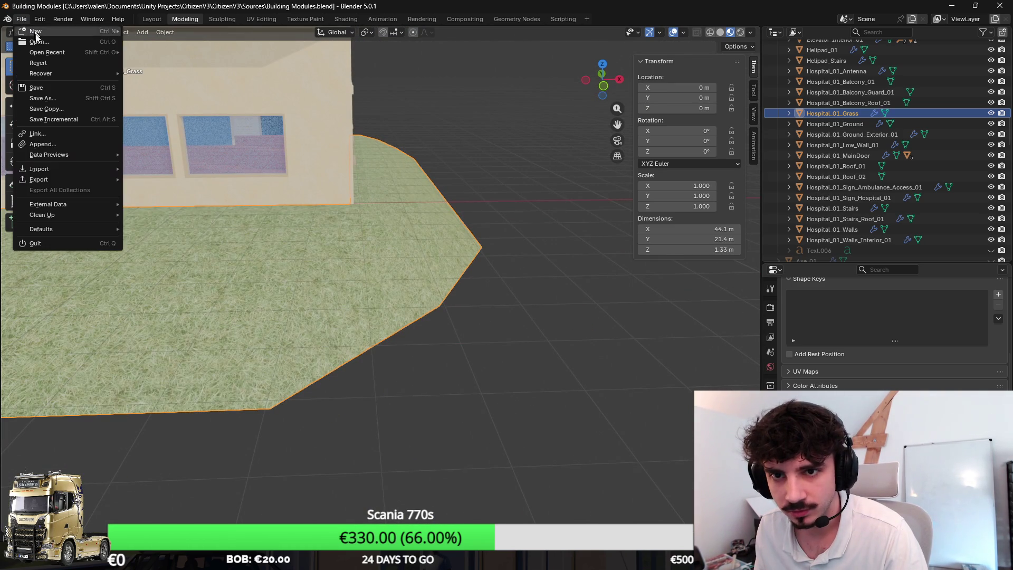
mouse_move(47, 183)
left_click(154, 263)
left_click(502, 374)
key("alt+Tab")
mouse_move(608, 280)
left_mouse_down()
mouse_move(543, 253)
mouse_move(556, 253)
mouse_move(605, 204)
mouse_move(681, 181)
mouse_move(652, 171)
left_mouse_up()
key("alt+Tab")
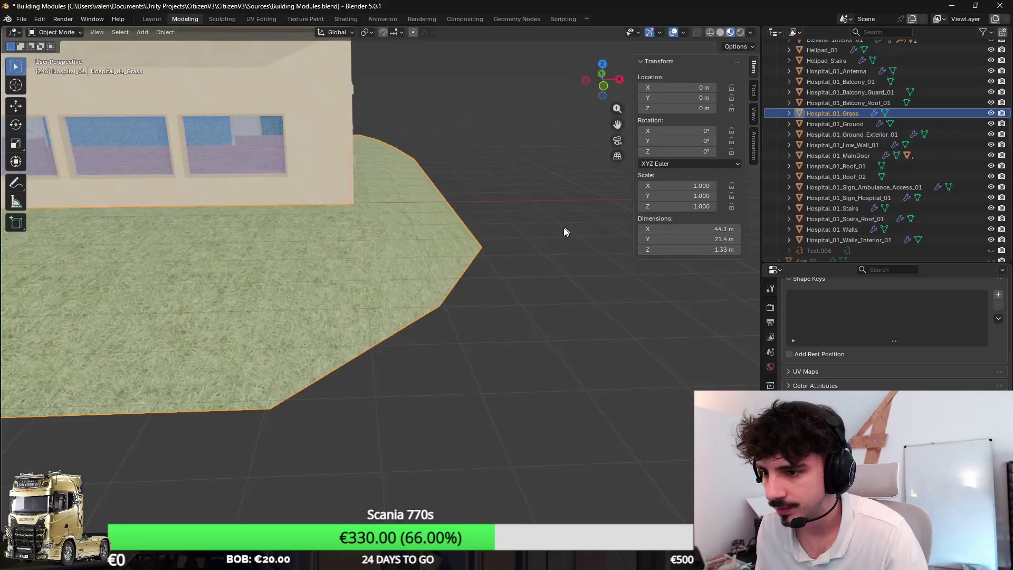
Triangulate the two corner faces, then merge the mesh's triangles back into quads
scroll(362, 194, "up", 3)
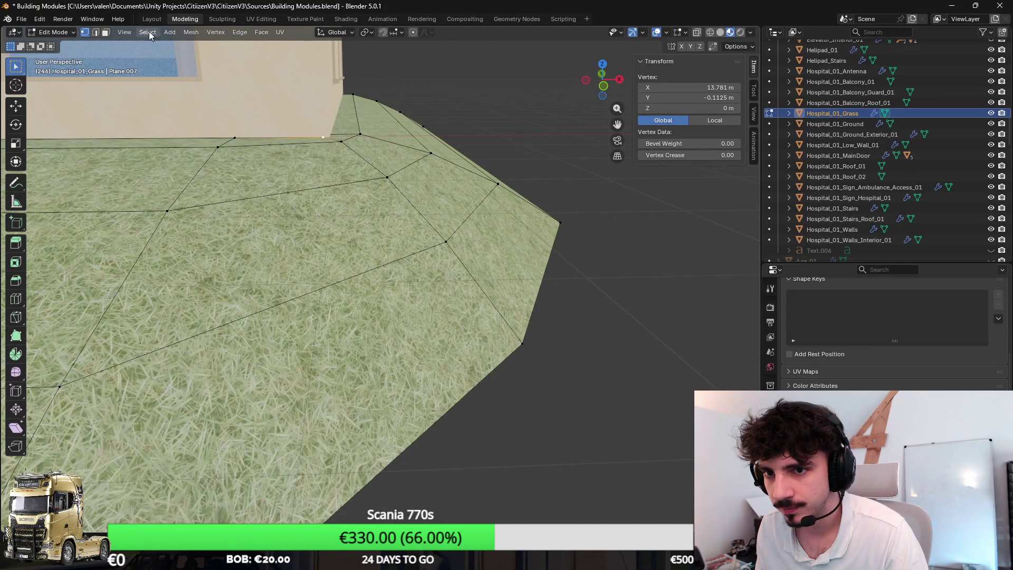
key("3")
left_click(369, 154)
left_click(440, 192, "shift")
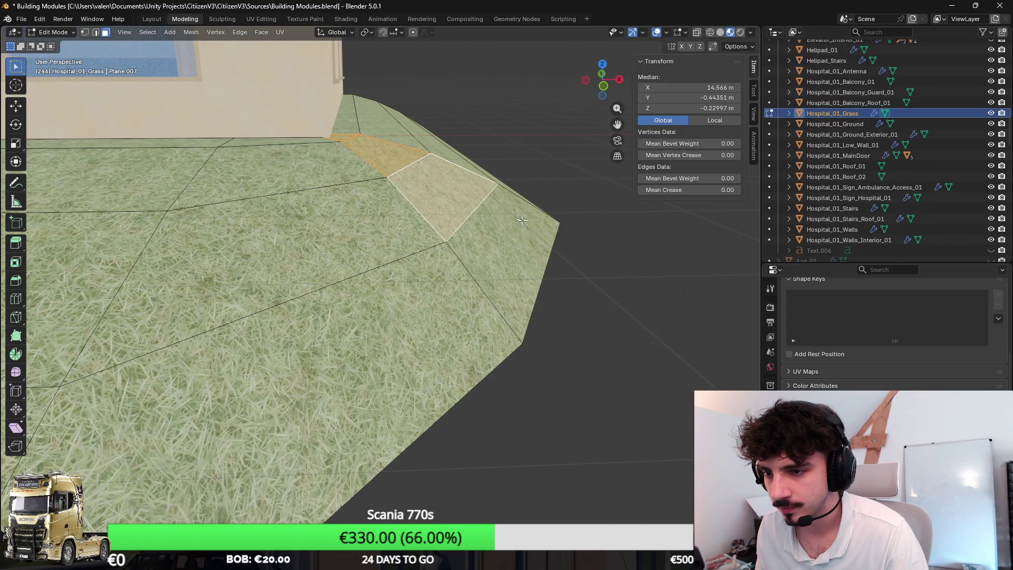
key("F3")
type("tr")
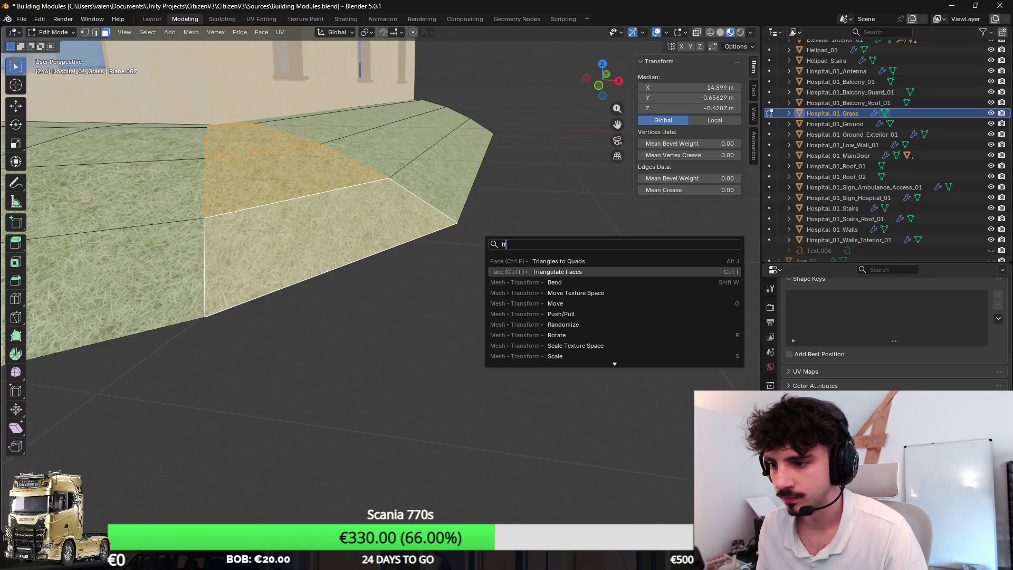
left_click(570, 271)
scroll(244, 159, "up", 3)
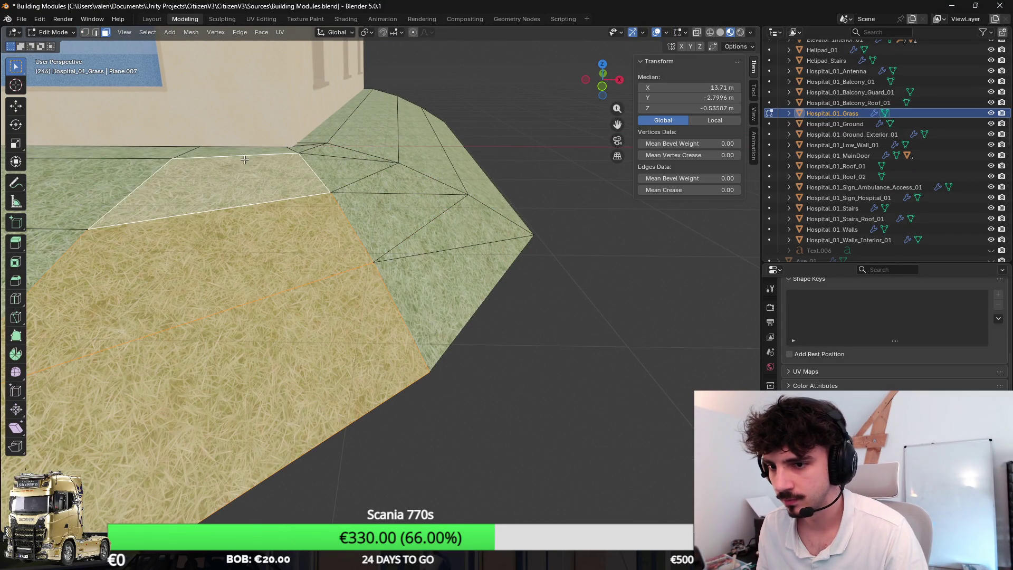
key("a")
key("F3")
key("Return")
key("Tab")
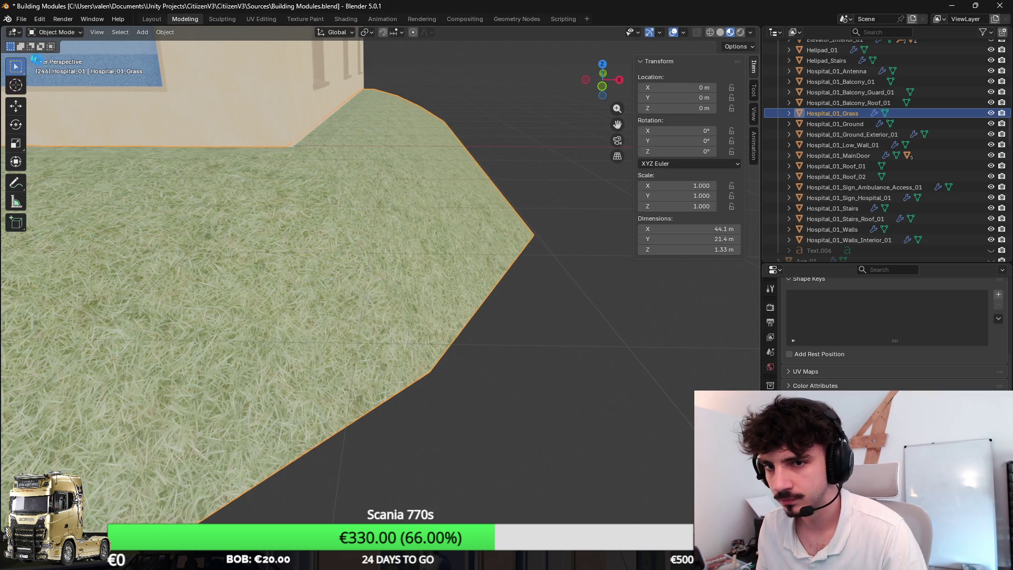
Re-export the reworked grass mesh as FBX for Unity
left_click(24, 23)
mouse_move(95, 179)
left_click(235, 264)
key("alt+Tab")
Select the Terrain and cycle its Paint Details, Sculpt and Paint Texture tools around the grass slab
mouse_move(570, 312)
left_mouse_down()
mouse_move(477, 314)
mouse_move(562, 272)
mouse_move(565, 204)
left_mouse_up()
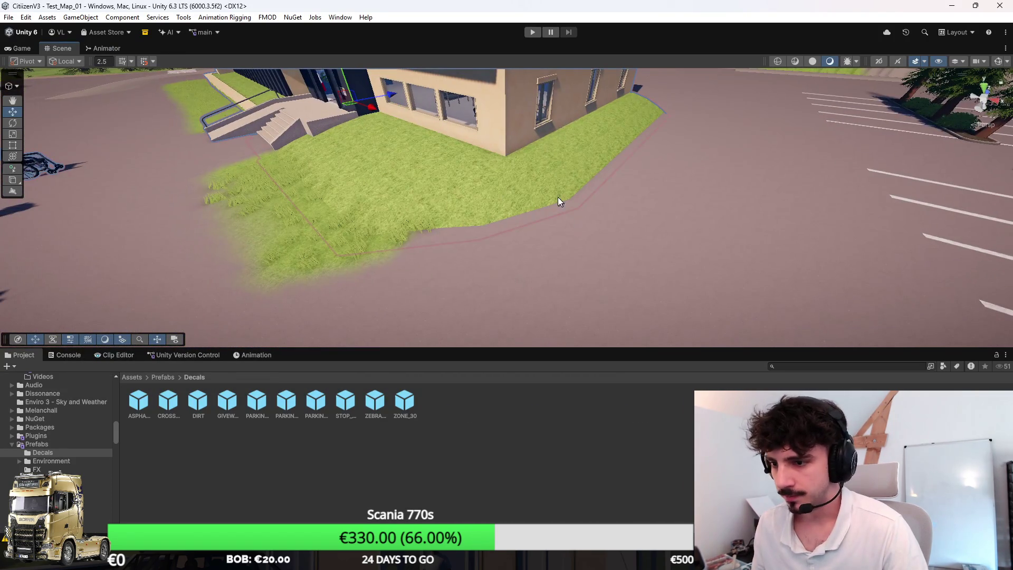
left_click(565, 204)
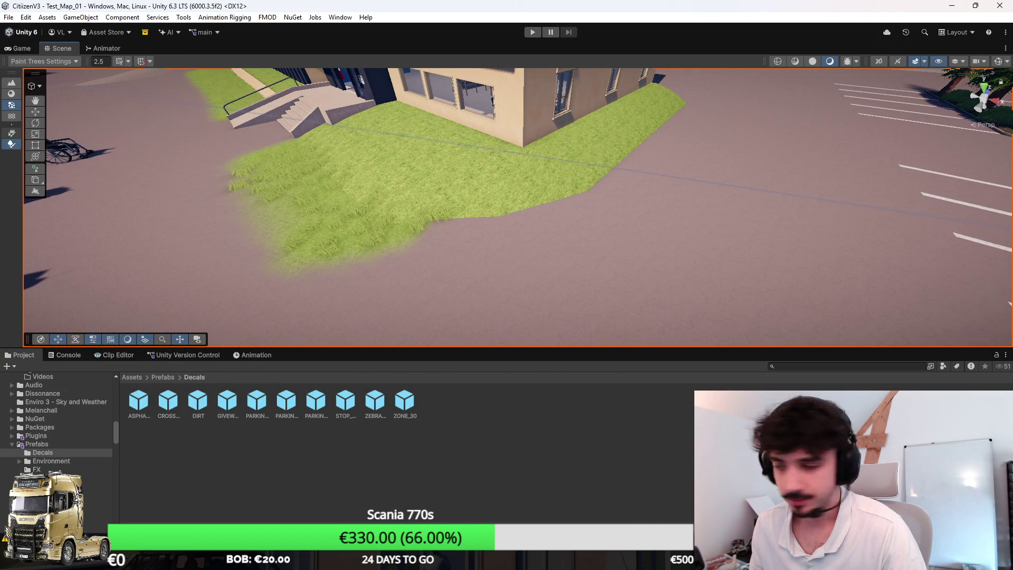
left_click(11, 132)
left_click(11, 83)
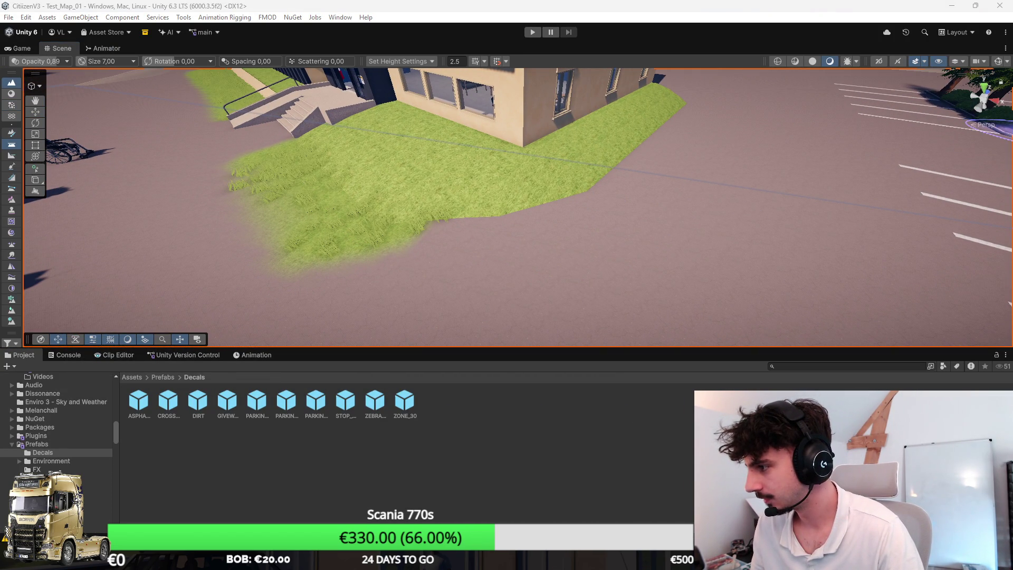
left_click(12, 93)
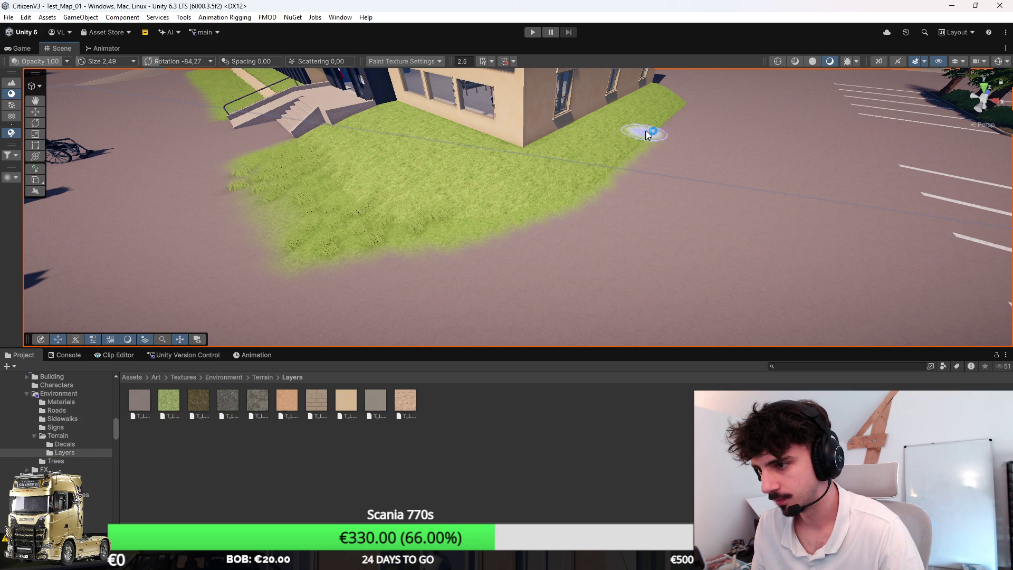
mouse_move(387, 216)
left_mouse_down()
mouse_move(502, 235)
mouse_move(470, 244)
left_mouse_up()
mouse_move(606, 174)
left_mouse_down()
mouse_move(406, 199)
mouse_move(434, 208)
left_mouse_up()
key("w")
mouse_move(315, 170)
left_mouse_down()
mouse_move(692, 243)
mouse_move(554, 241)
left_mouse_up()
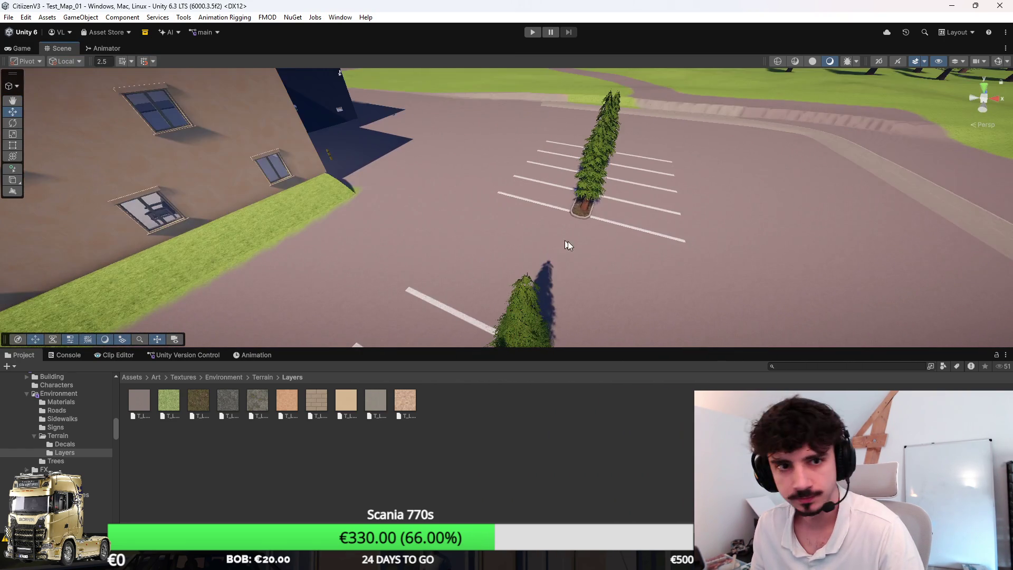
Drag the tree-lined parking islands right into the open lot
mouse_move(546, 200)
left_mouse_down()
mouse_move(572, 185)
mouse_move(409, 154)
mouse_move(594, 204)
mouse_move(496, 203)
left_mouse_up()
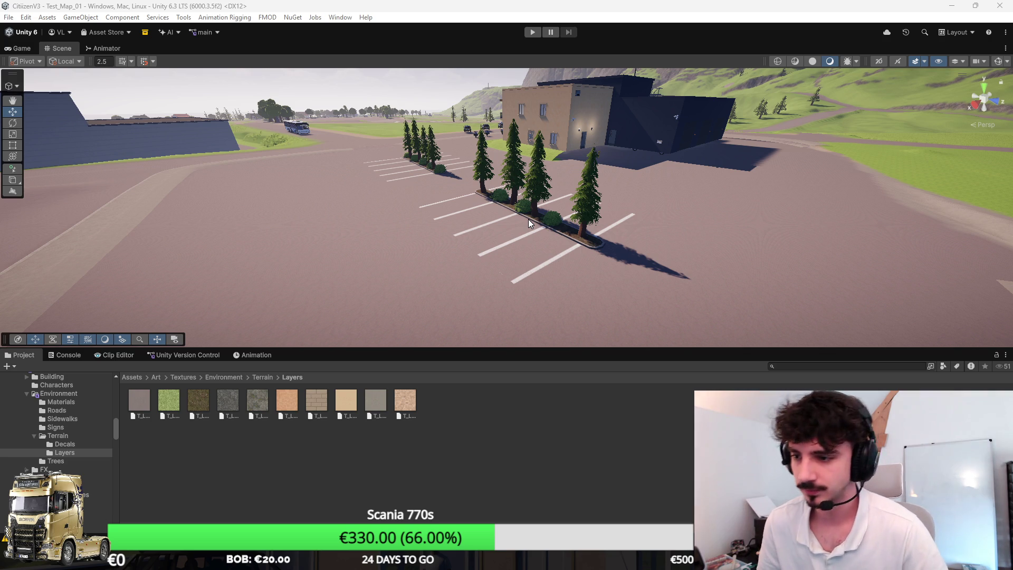
mouse_move(528, 219)
left_mouse_down()
mouse_move(481, 246)
mouse_move(523, 260)
mouse_move(563, 305)
mouse_move(713, 329)
mouse_move(662, 253)
mouse_move(665, 263)
left_mouse_up()
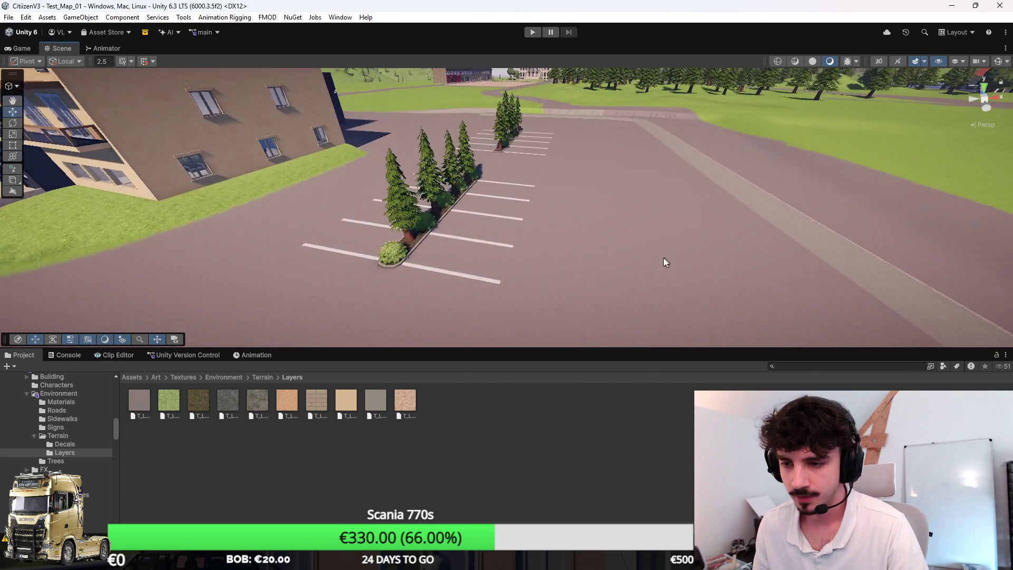
mouse_move(562, 242)
left_mouse_down()
mouse_move(583, 226)
mouse_move(520, 234)
mouse_move(520, 244)
left_mouse_up()
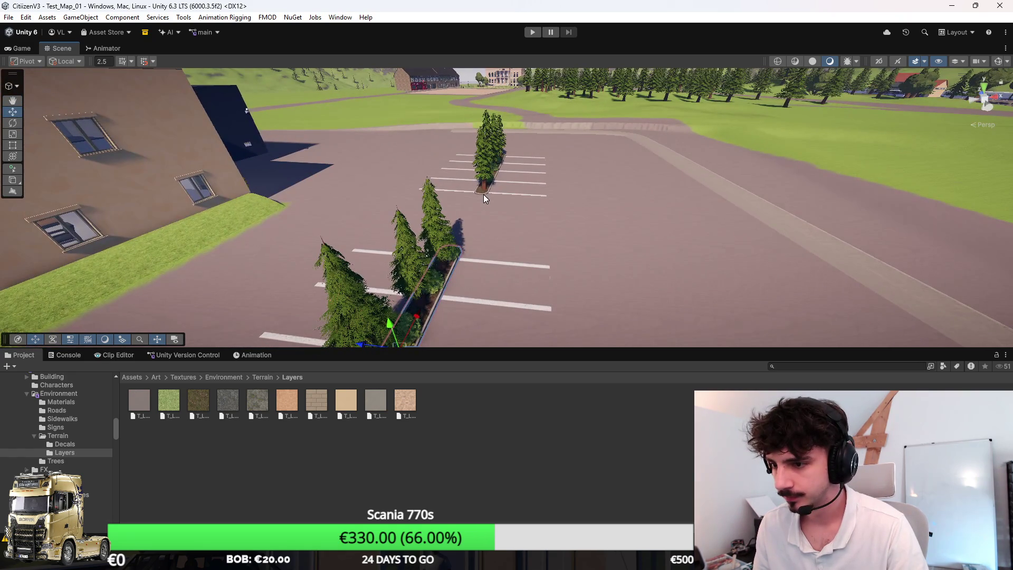
left_click_drag(567, 216, 473, 164)
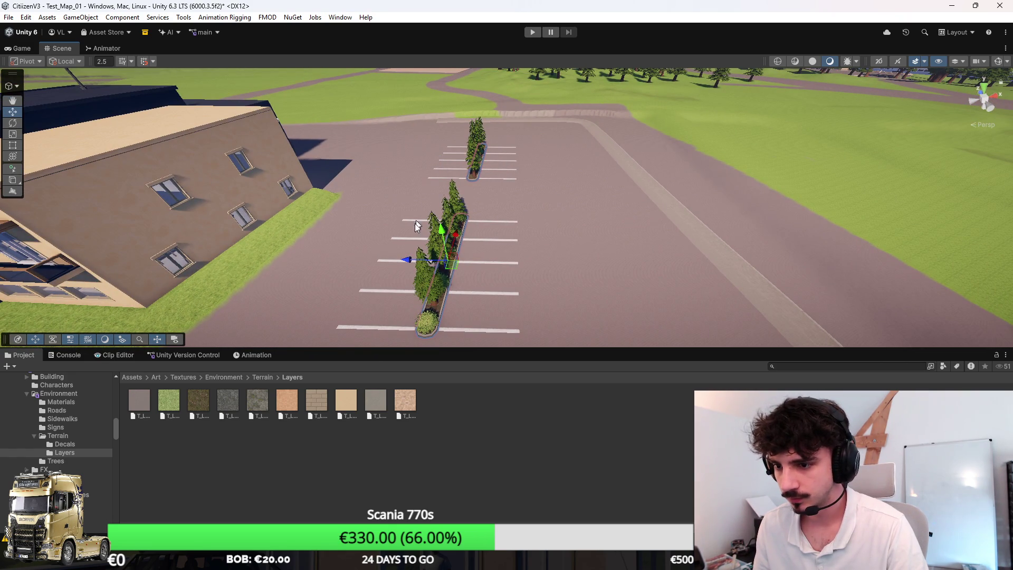
mouse_move(410, 266)
left_mouse_down()
mouse_move(624, 273)
mouse_move(656, 264)
mouse_move(615, 294)
mouse_move(624, 357)
mouse_move(624, 314)
left_mouse_up()
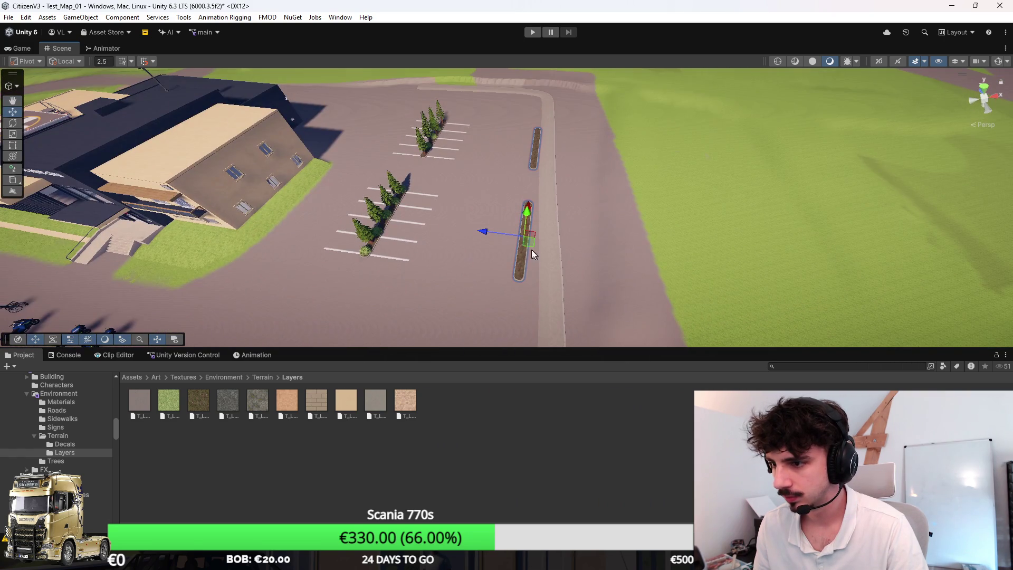
Shift the empty planter strip further right across the lot
mouse_move(472, 255)
left_mouse_down()
mouse_move(527, 251)
mouse_move(571, 226)
mouse_move(561, 205)
mouse_move(580, 200)
left_mouse_up()
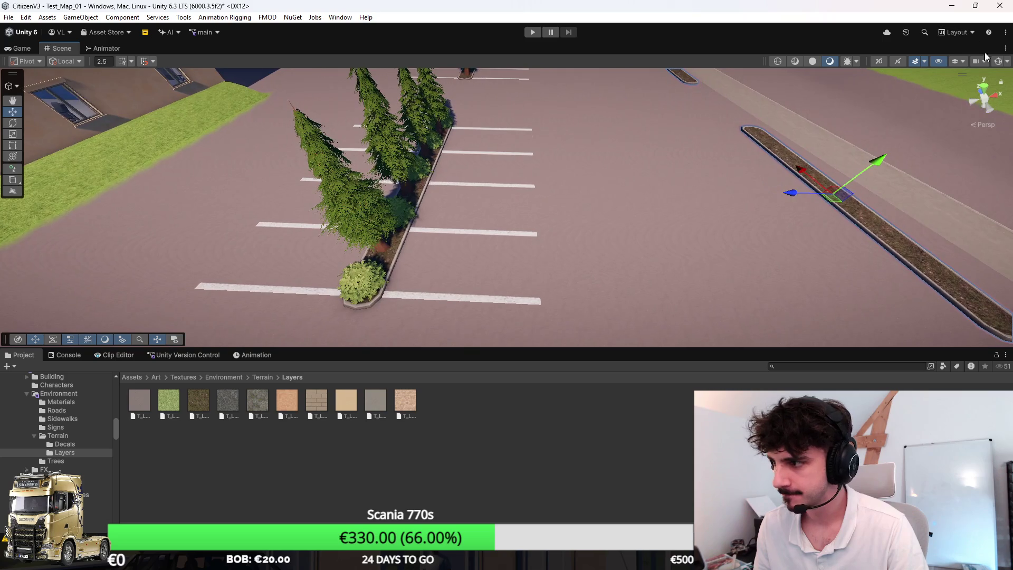
mouse_move(956, 83)
left_mouse_down()
mouse_move(709, 140)
mouse_move(719, 169)
mouse_move(539, 110)
left_mouse_up()
mouse_move(466, 191)
left_mouse_down()
mouse_move(622, 235)
mouse_move(610, 227)
mouse_move(644, 350)
mouse_move(665, 170)
mouse_move(159, 131)
left_mouse_up()
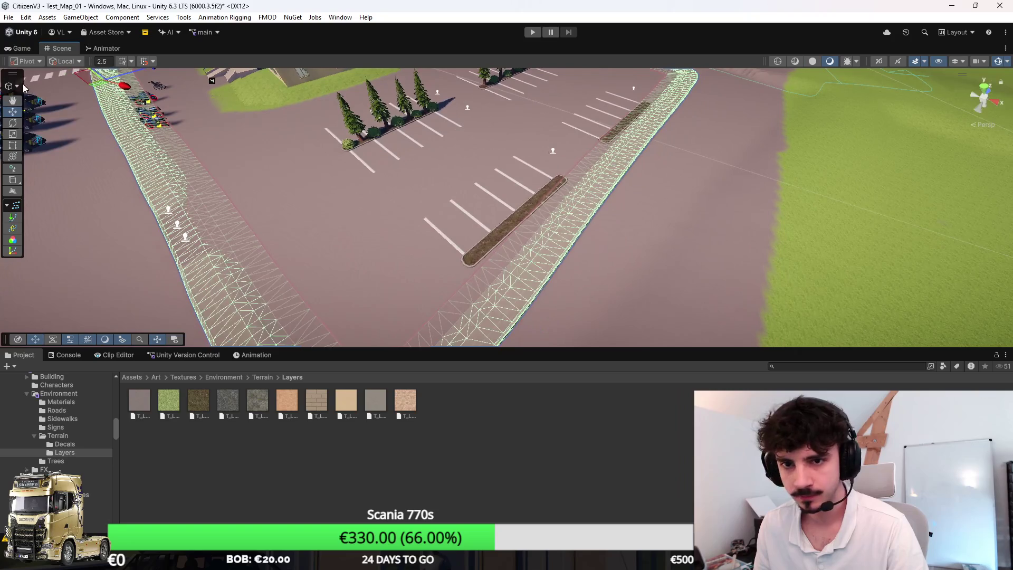
In the Spline editing context, nudge Knot 9 of the curb spline slightly left
left_click(12, 85)
left_click(35, 118)
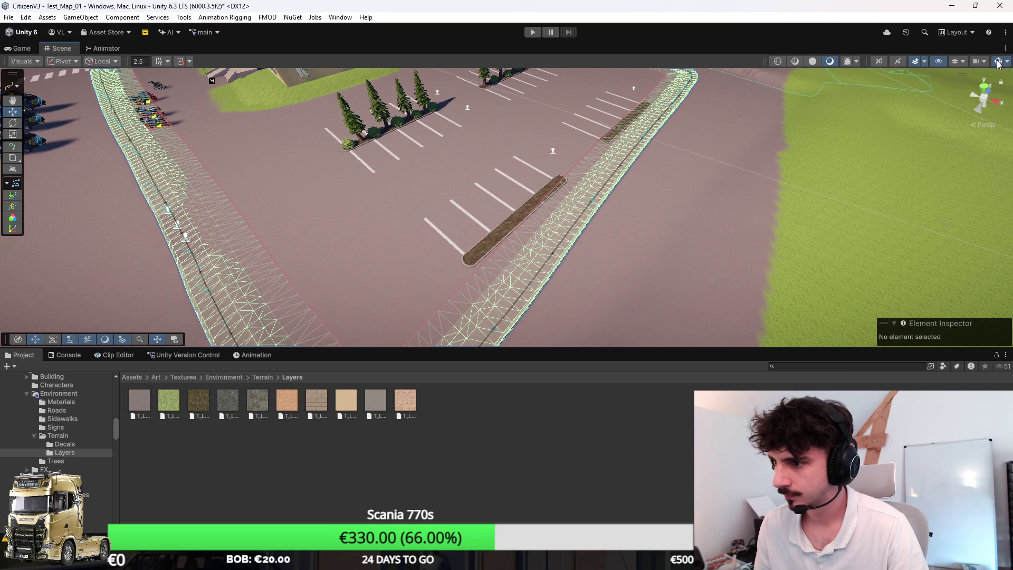
left_click(413, 264)
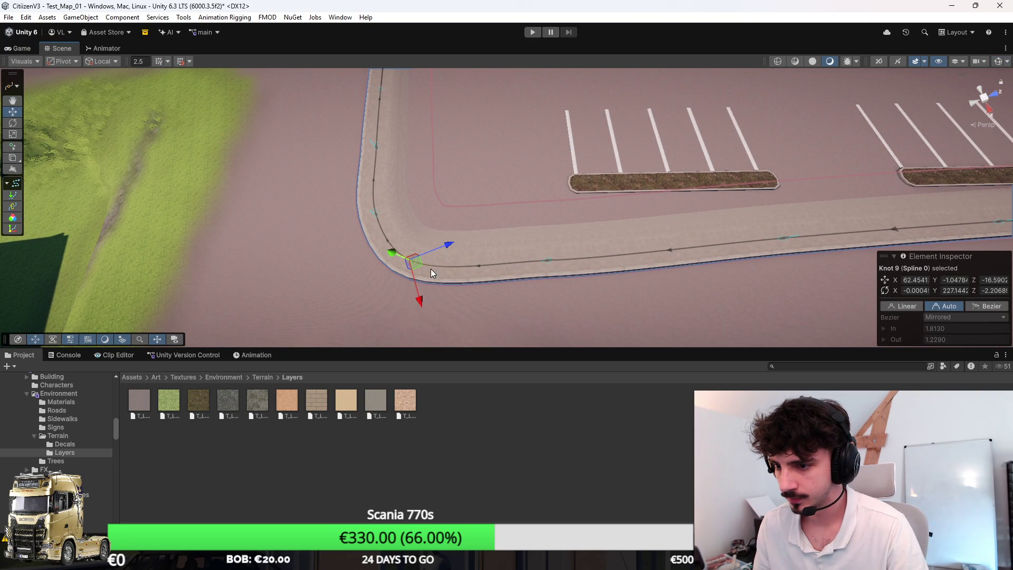
left_click_drag(417, 270, 409, 268)
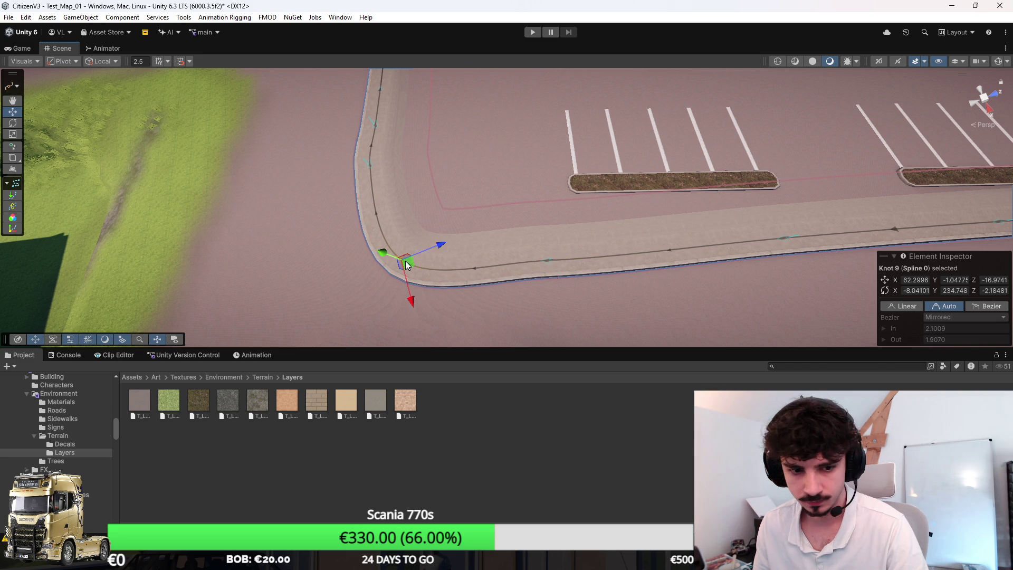
Inspect the curb curve from new angles and select Knots 8 and 5
mouse_move(378, 246)
left_mouse_down()
mouse_move(454, 227)
mouse_move(588, 274)
mouse_move(579, 236)
mouse_move(508, 250)
left_mouse_up()
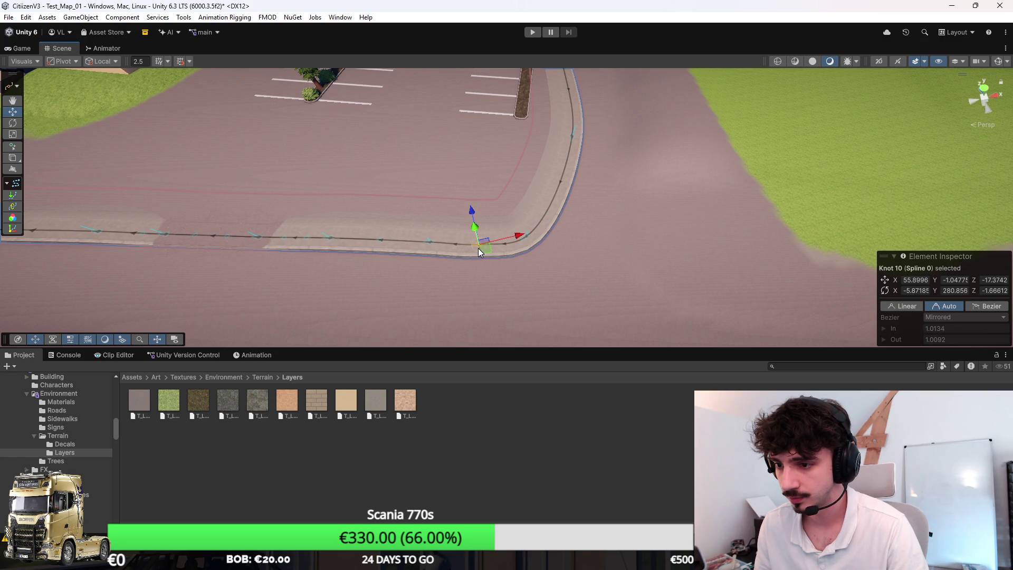
mouse_move(584, 179)
left_mouse_down()
mouse_move(559, 154)
mouse_move(561, 167)
mouse_move(517, 175)
mouse_move(497, 199)
mouse_move(472, 335)
mouse_move(552, 132)
mouse_move(543, 127)
left_mouse_up()
left_click(561, 167)
scroll(547, 167, "down", 5)
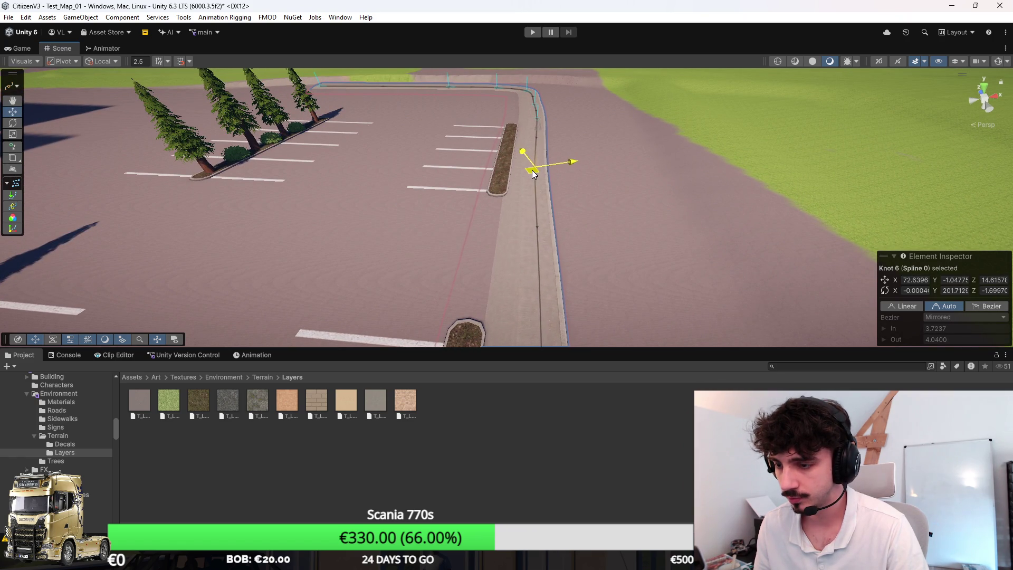
left_click(537, 112)
left_click_drag(537, 111, 509, 375)
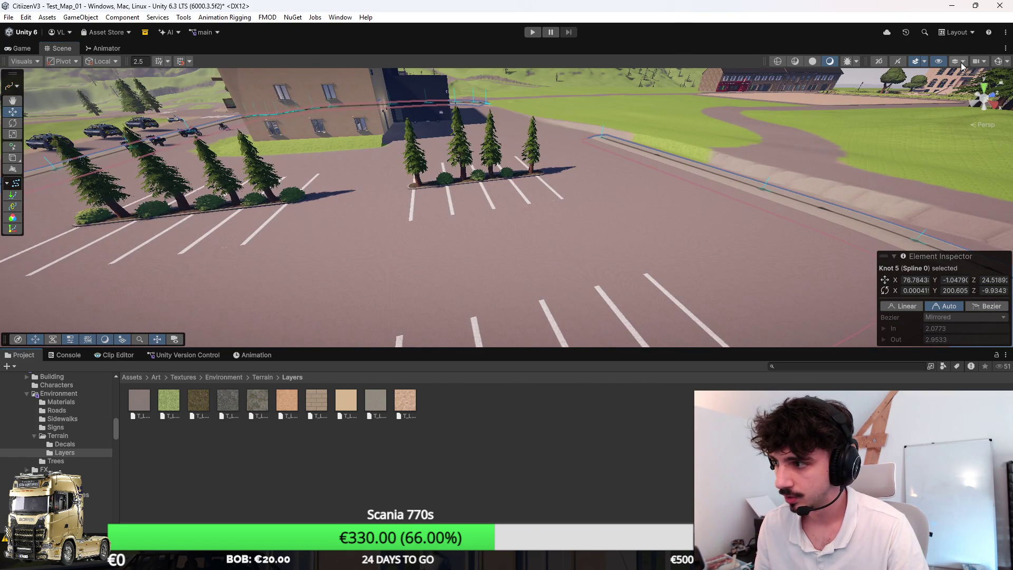
Maximize the Scene view and fly past the curb island and through the building corridor
key("f")
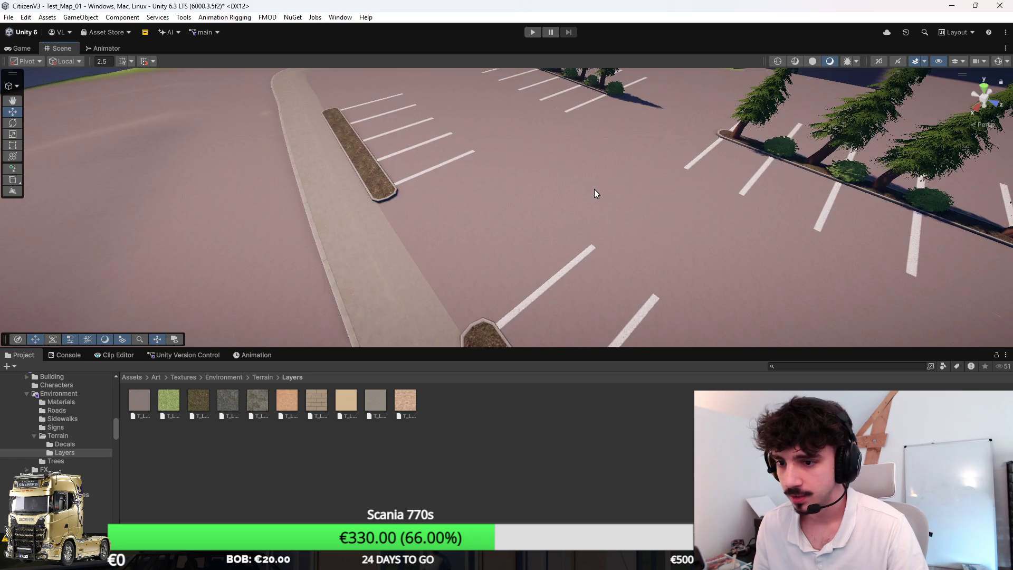
key("shift+space")
mouse_move(553, 233)
left_mouse_down()
mouse_move(451, 227)
mouse_move(635, 210)
mouse_move(691, 158)
mouse_move(653, 272)
mouse_move(534, 277)
mouse_move(664, 267)
mouse_move(427, 294)
mouse_move(706, 298)
mouse_move(282, 350)
mouse_move(118, 475)
mouse_move(74, 418)
mouse_move(972, 278)
mouse_move(918, 307)
mouse_move(932, 346)
mouse_move(8, 315)
left_mouse_up()
mouse_move(157, 327)
left_mouse_down()
mouse_move(479, 343)
mouse_move(830, 293)
mouse_move(728, 366)
mouse_move(737, 324)
mouse_move(397, 323)
mouse_move(242, 355)
mouse_move(1007, 349)
mouse_move(791, 263)
mouse_move(461, 168)
mouse_move(535, 255)
left_mouse_up()
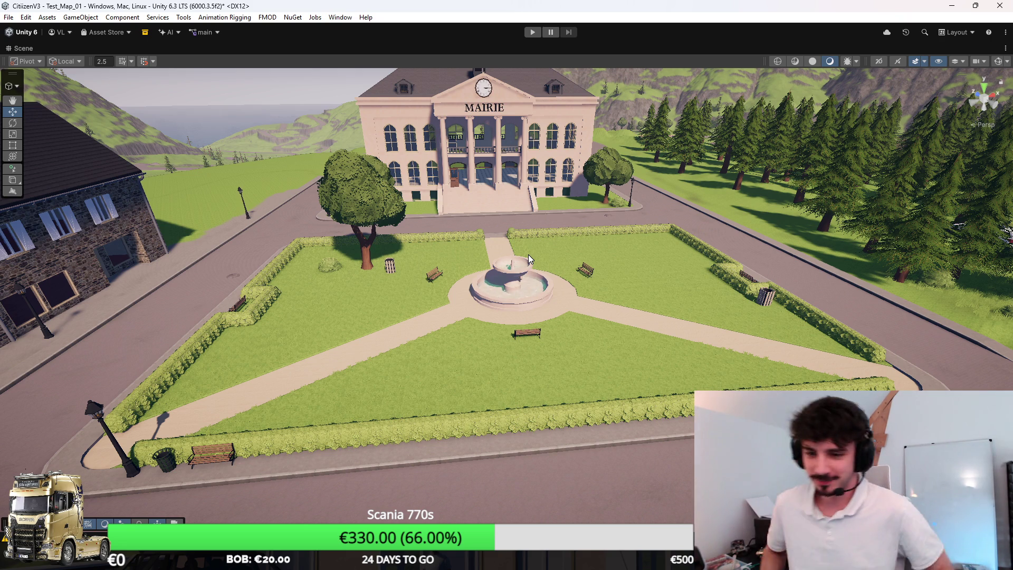
mouse_move(527, 254)
left_mouse_down()
mouse_move(429, 188)
mouse_move(592, 258)
mouse_move(526, 208)
mouse_move(432, 287)
mouse_move(544, 352)
mouse_move(1000, 304)
mouse_move(971, 289)
left_mouse_up()
scroll(588, 259, "up", 3)
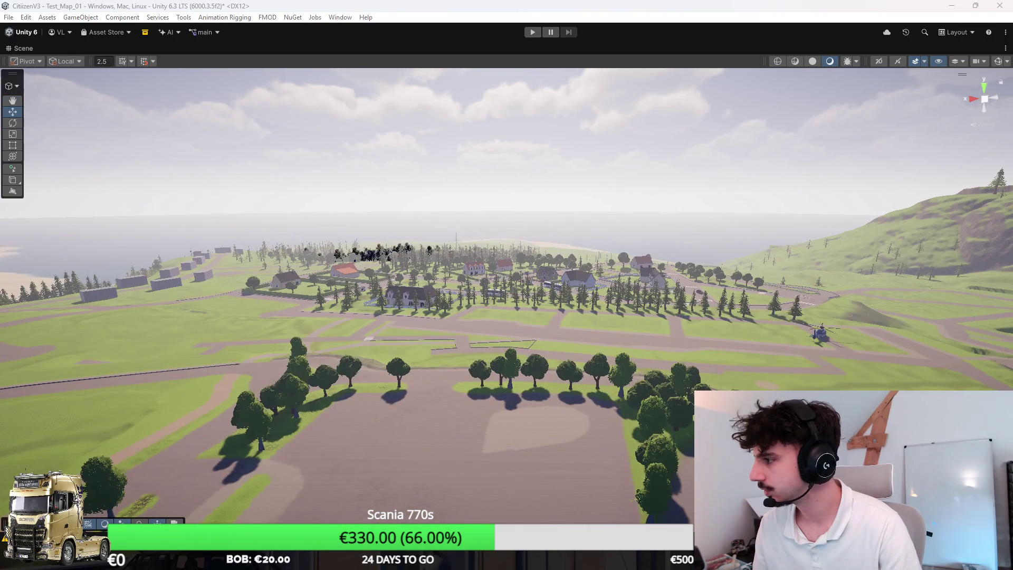
mouse_move(701, 248)
left_mouse_down()
mouse_move(738, 218)
mouse_move(644, 223)
mouse_move(593, 188)
mouse_move(734, 282)
mouse_move(506, 296)
mouse_move(491, 267)
left_mouse_up()
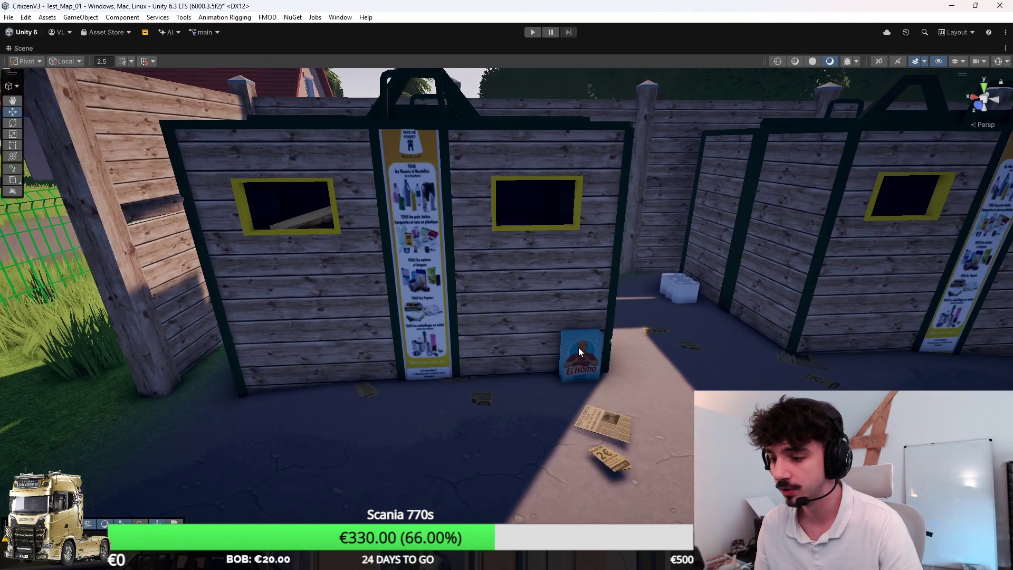
left_click(578, 347)
key("f")
mouse_move(658, 371)
left_mouse_down()
mouse_move(630, 373)
mouse_move(547, 159)
mouse_move(733, 301)
mouse_move(672, 293)
mouse_move(549, 323)
mouse_move(446, 280)
mouse_move(548, 341)
mouse_move(586, 333)
mouse_move(565, 245)
mouse_move(399, 207)
mouse_move(584, 209)
mouse_move(653, 293)
mouse_move(629, 303)
mouse_move(451, 271)
mouse_move(357, 289)
mouse_move(767, 299)
mouse_move(862, 291)
mouse_move(622, 343)
mouse_move(639, 326)
mouse_move(581, 259)
left_mouse_up()
Restore the editor layout, switch to Spline editing and select Knot 9 at the sidewalk corner
key("shift+space")
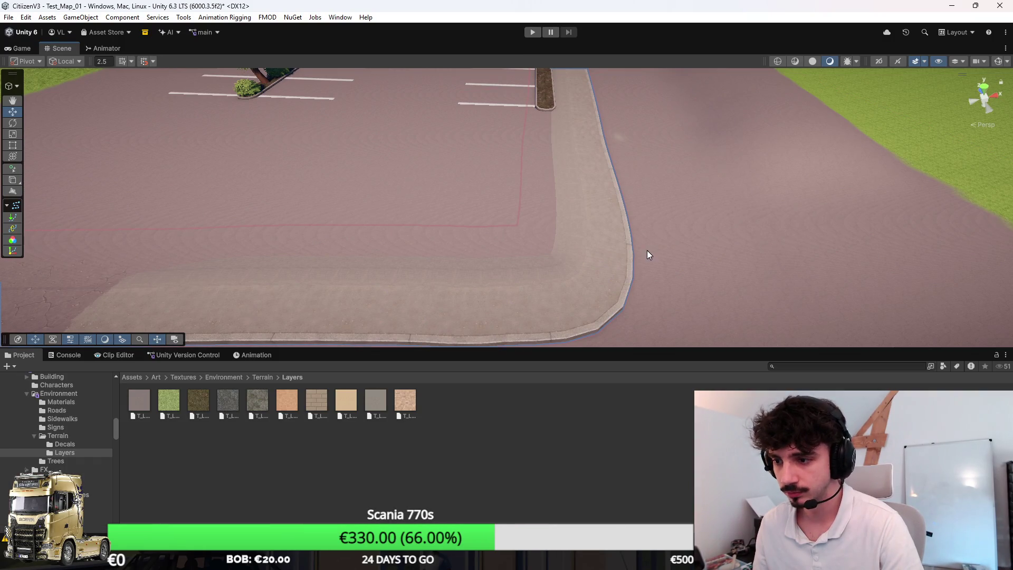
left_click(14, 87)
left_click(34, 119)
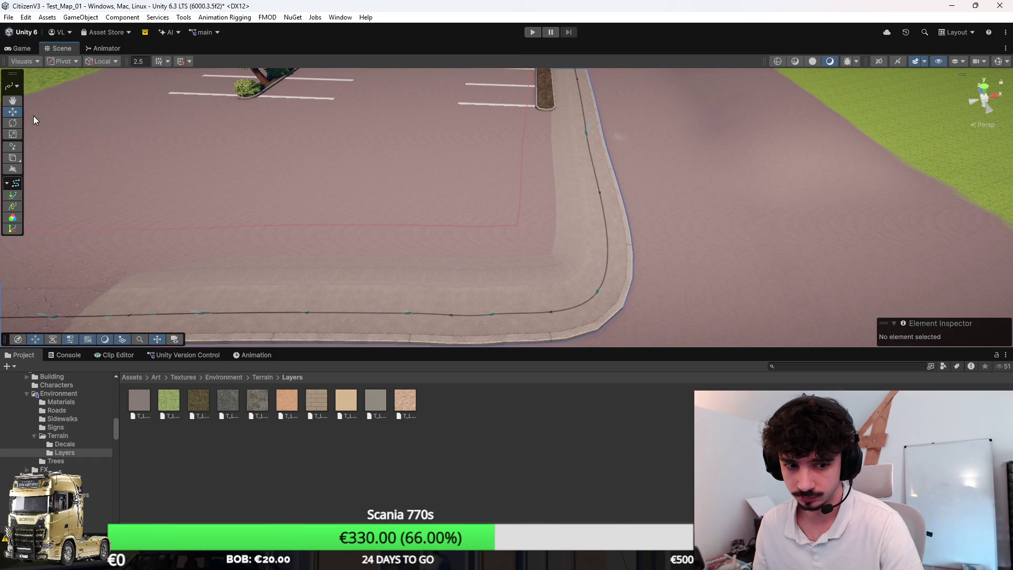
left_click_drag(516, 208, 526, 264)
left_click(523, 288)
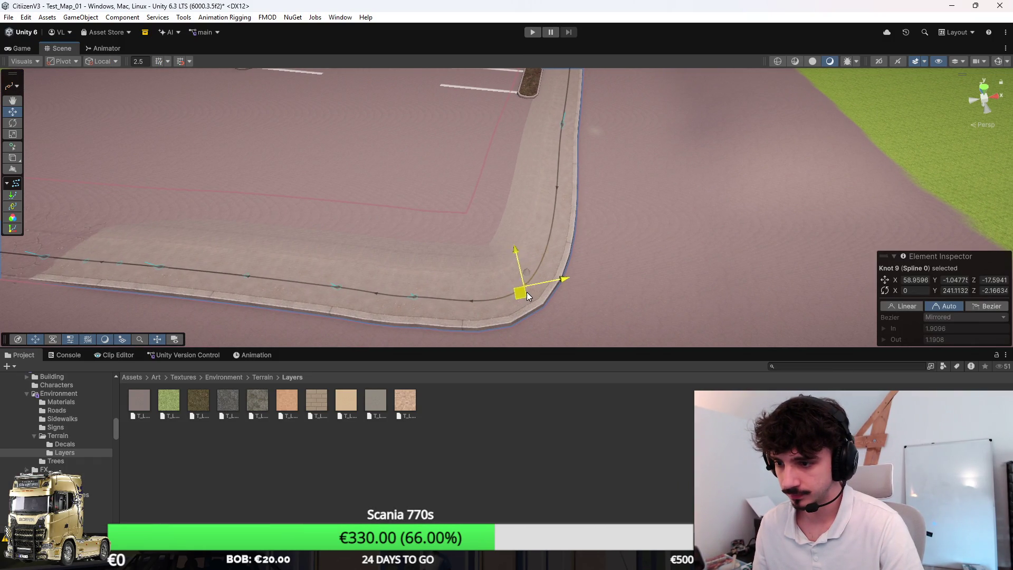
Slide Knots 10 and 11 left and move Knot 9 to tighten the curb corner
left_click_drag(417, 308, 401, 302)
left_click(337, 295)
left_click_drag(337, 294, 318, 294)
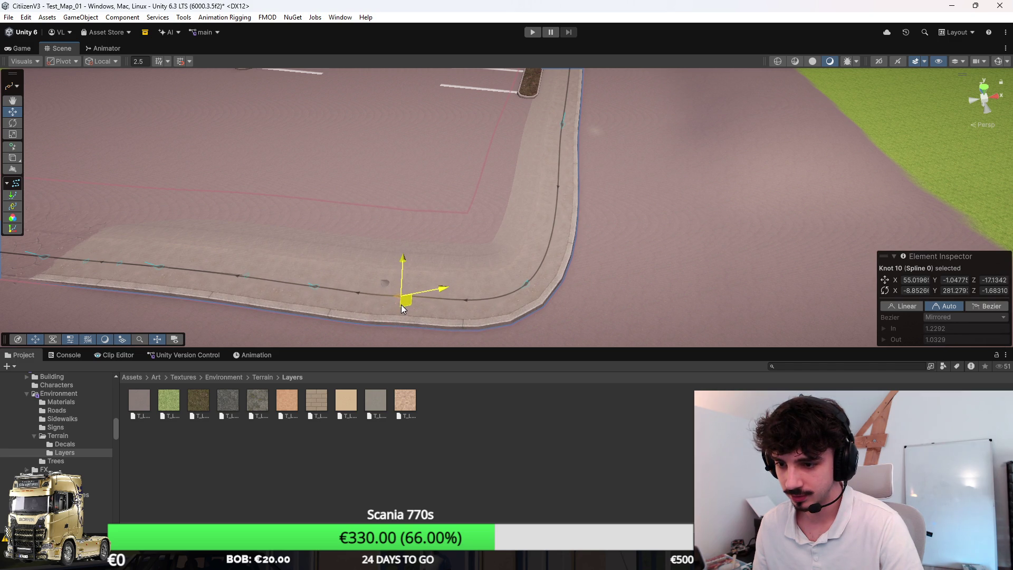
left_click(524, 292)
left_click_drag(527, 294, 540, 194)
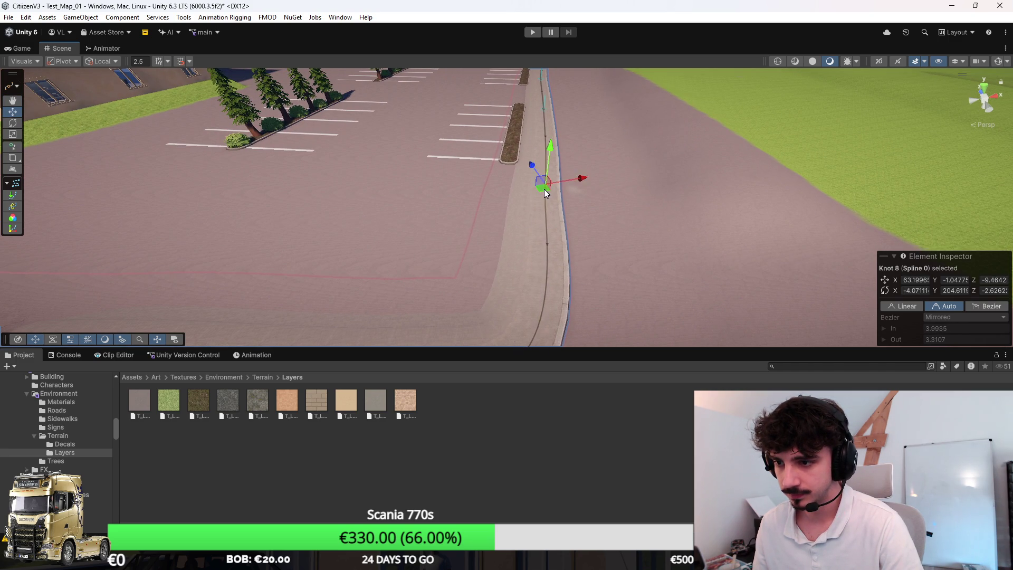
scroll(543, 194, "down", 3)
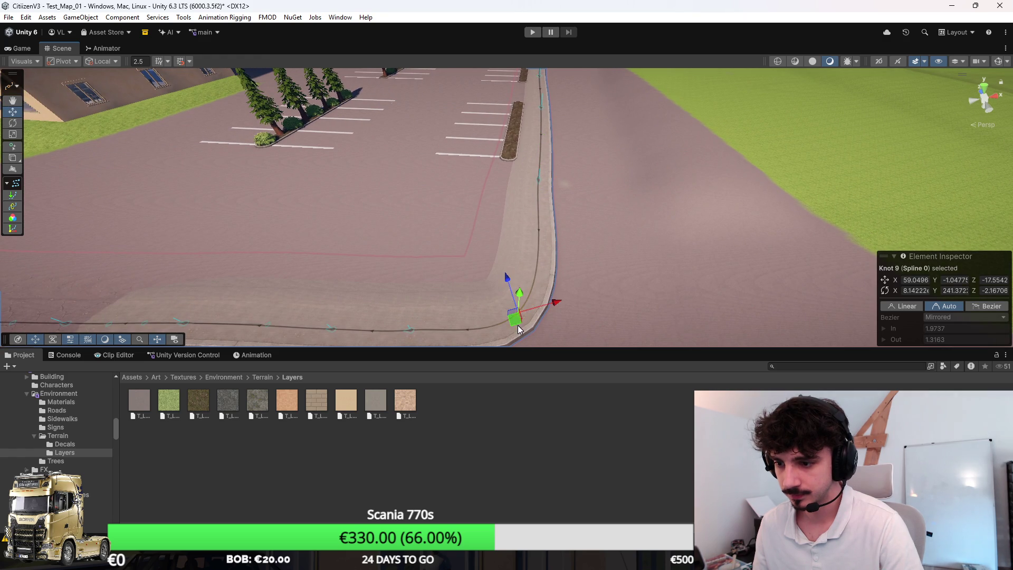
mouse_move(516, 326)
left_mouse_down()
mouse_move(543, 266)
mouse_move(505, 235)
left_mouse_up()
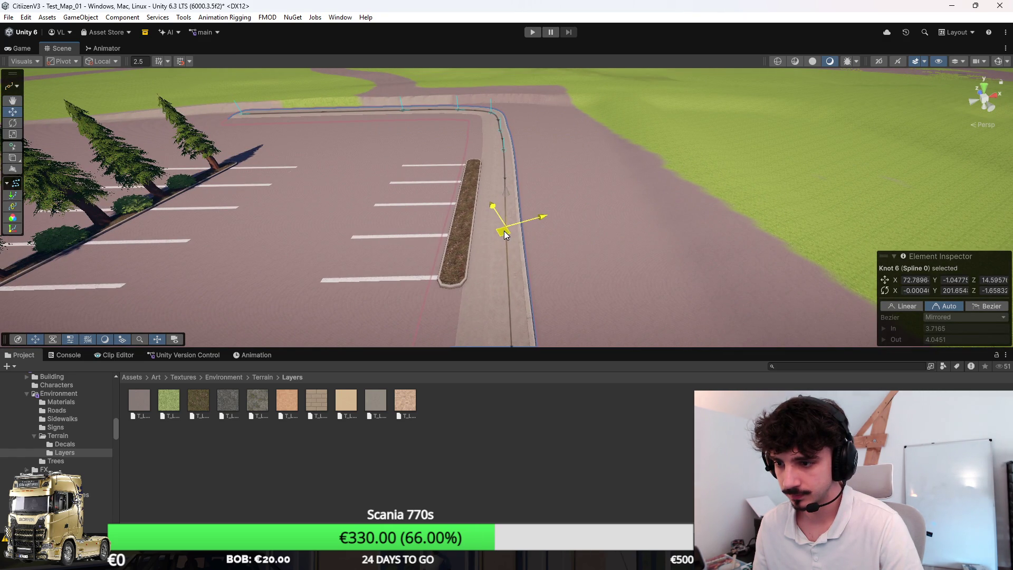
mouse_move(506, 236)
left_mouse_down()
mouse_move(492, 207)
mouse_move(504, 198)
left_mouse_up()
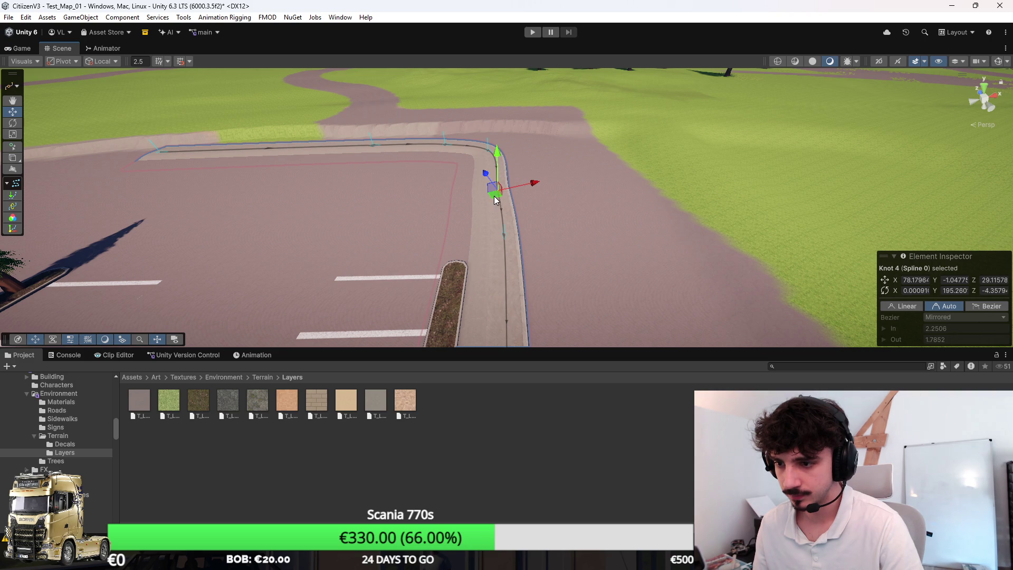
mouse_move(498, 192)
left_mouse_down()
mouse_move(468, 321)
mouse_move(540, 309)
mouse_move(552, 272)
mouse_move(549, 172)
mouse_move(628, 243)
mouse_move(604, 236)
mouse_move(610, 201)
mouse_move(614, 215)
mouse_move(588, 226)
mouse_move(452, 238)
mouse_move(558, 455)
mouse_move(472, 210)
mouse_move(485, 181)
mouse_move(544, 198)
mouse_move(549, 217)
mouse_move(506, 248)
mouse_move(608, 258)
mouse_move(543, 149)
left_mouse_up()
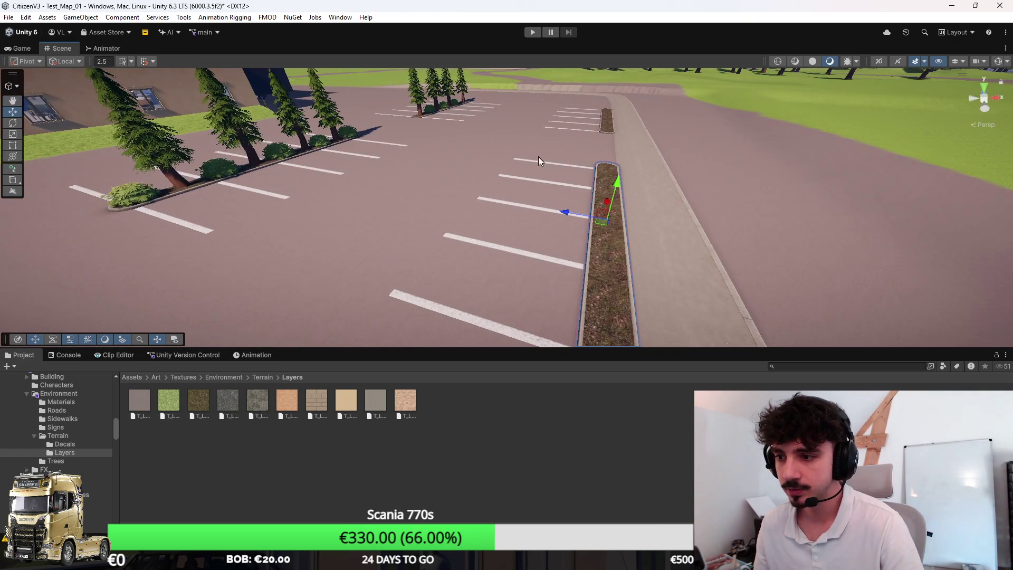
Select the Terrain with Paint Trees and paint two trees and a bush on the planter
mouse_move(649, 198)
left_mouse_down()
mouse_move(669, 244)
mouse_move(615, 253)
mouse_move(409, 199)
left_mouse_up()
left_click(378, 230)
left_click_drag(377, 230, 354, 219)
left_click(11, 143)
mouse_move(1004, 230)
left_mouse_down()
mouse_move(718, 267)
mouse_move(592, 249)
mouse_move(318, 259)
left_mouse_up()
left_click(615, 260)
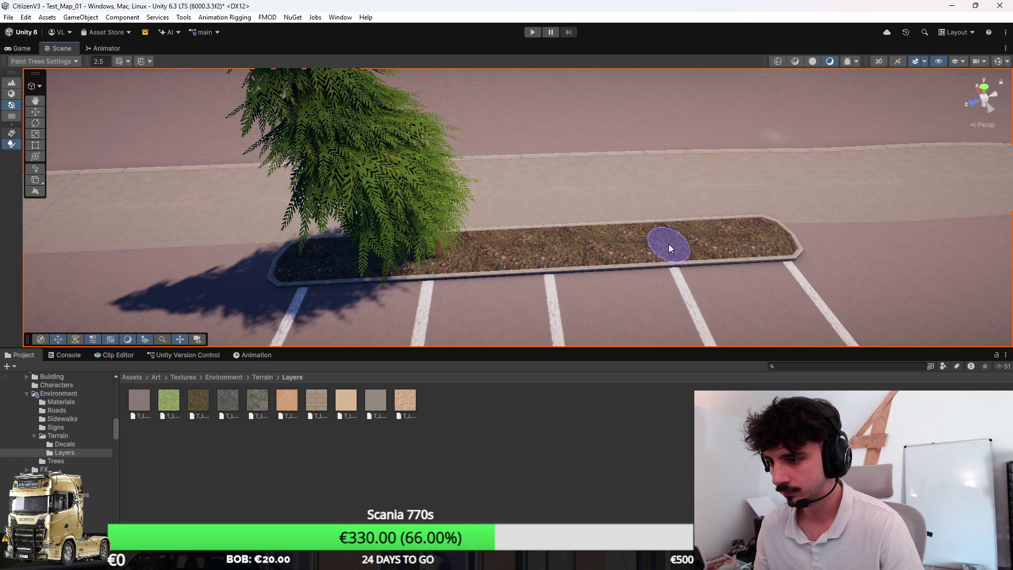
left_click(667, 248)
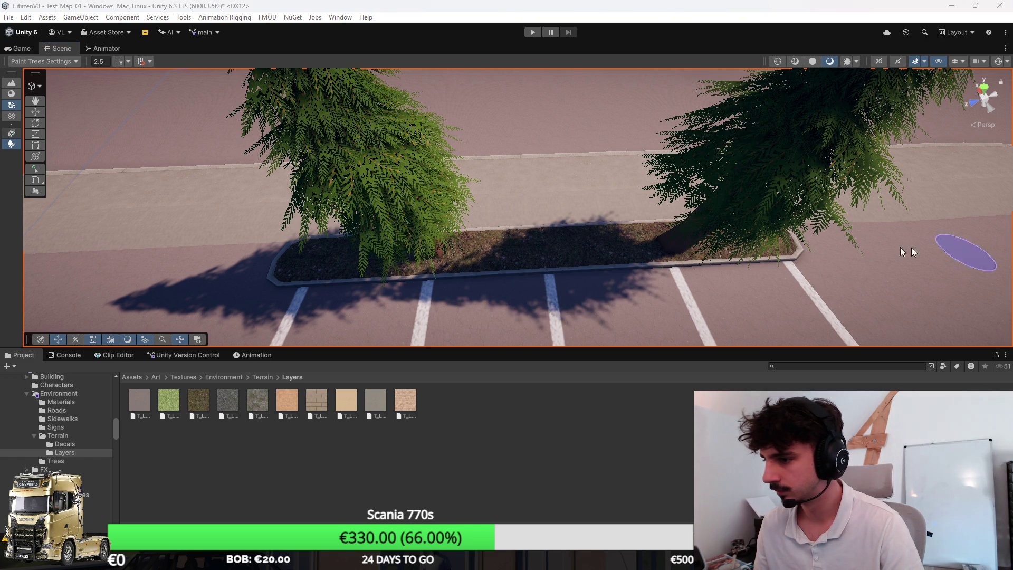
left_click(625, 251)
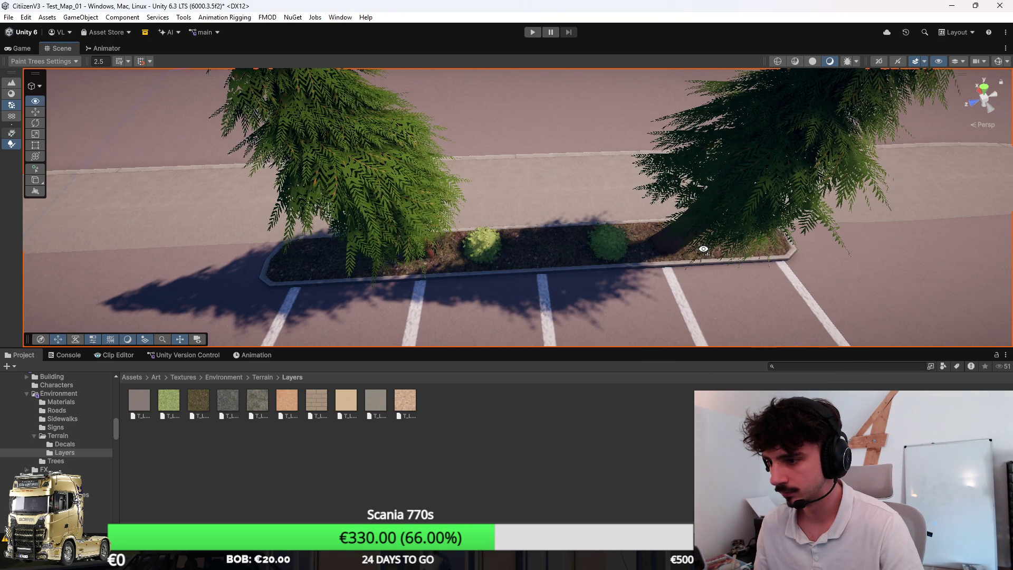
Paint more bushes along the planter row and conifer trees at its left end
key("Right")
key("Left")
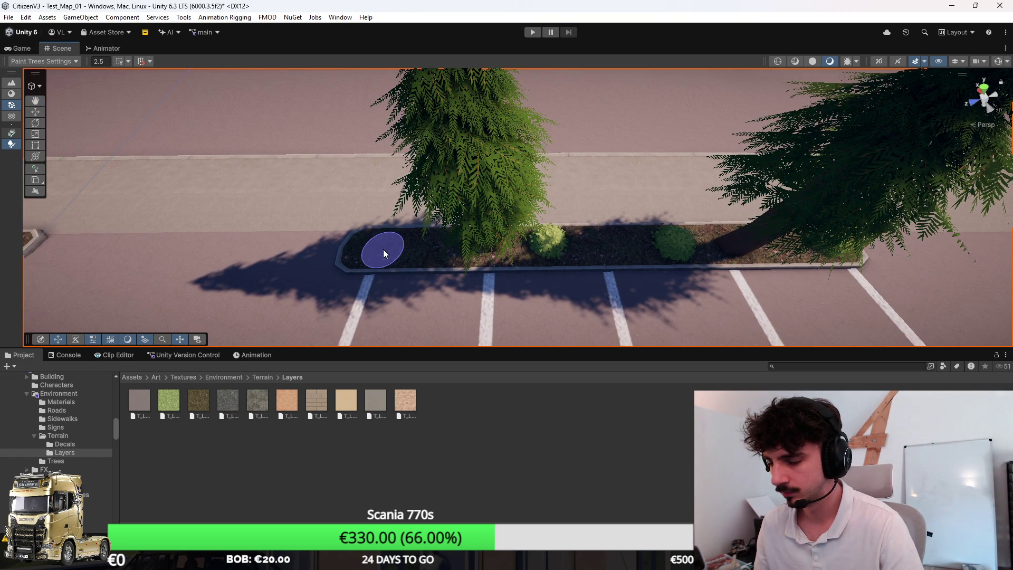
key("Left")
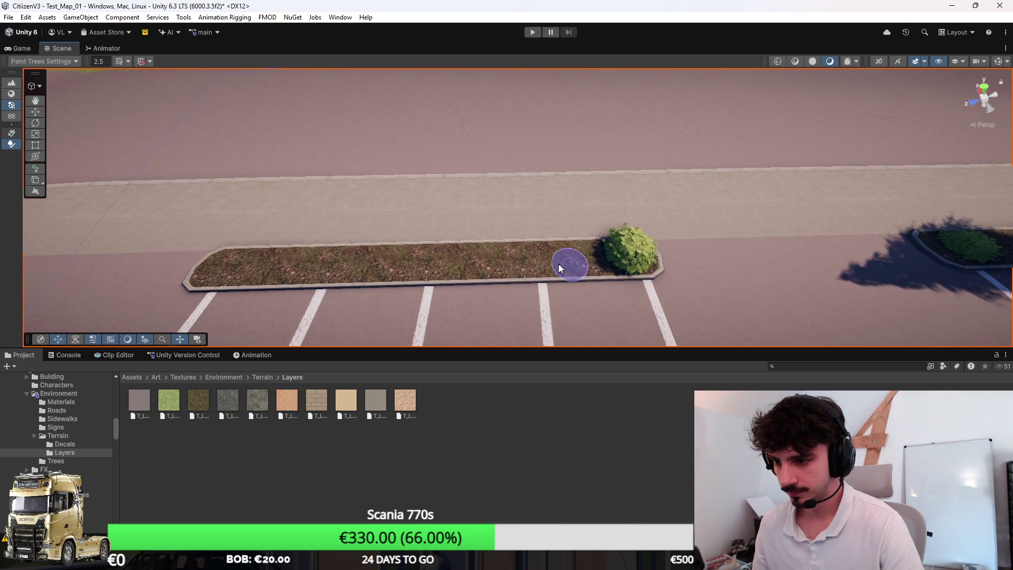
key("Left")
left_click(516, 263)
key("Left")
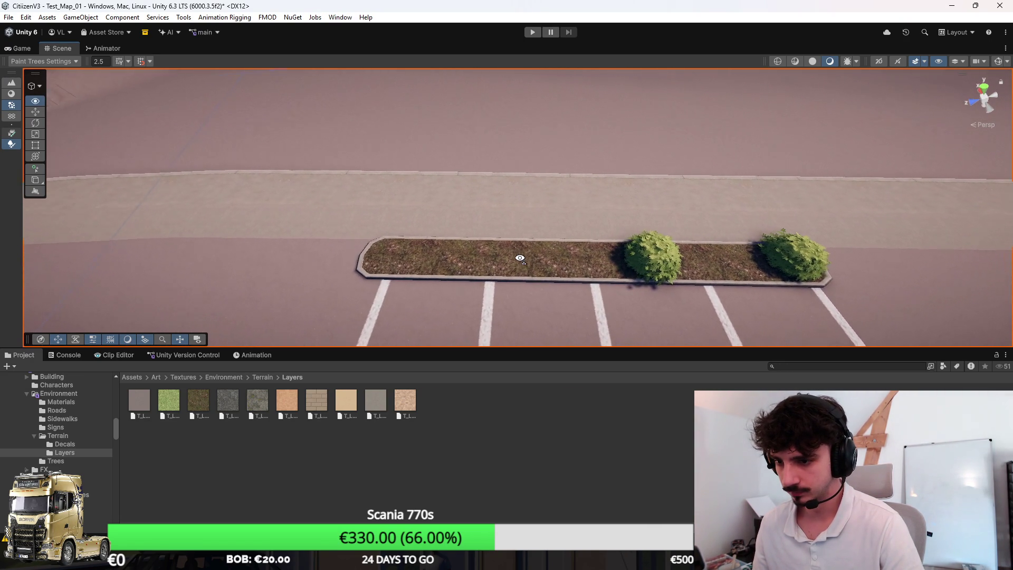
key("Left")
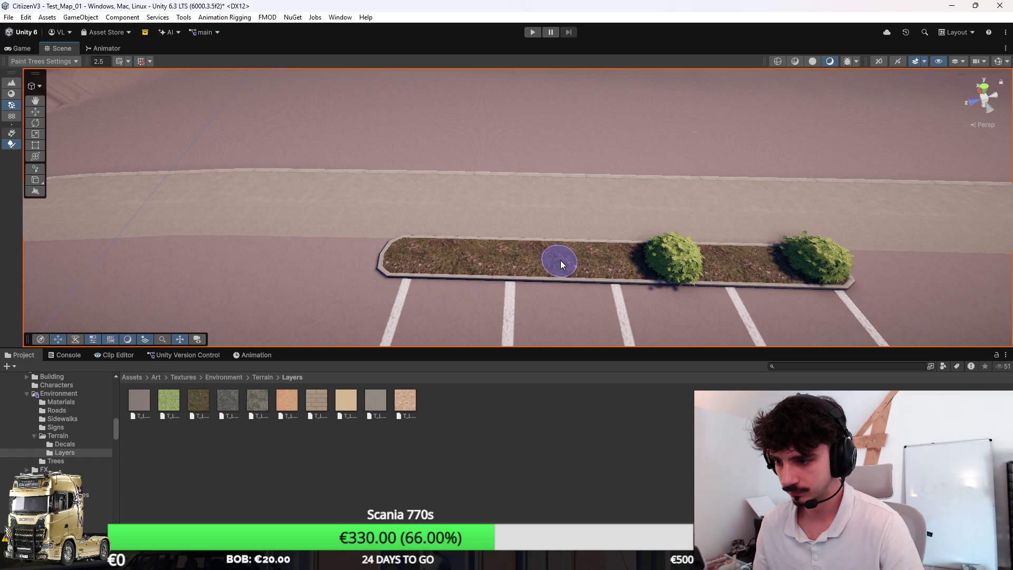
left_click(557, 259)
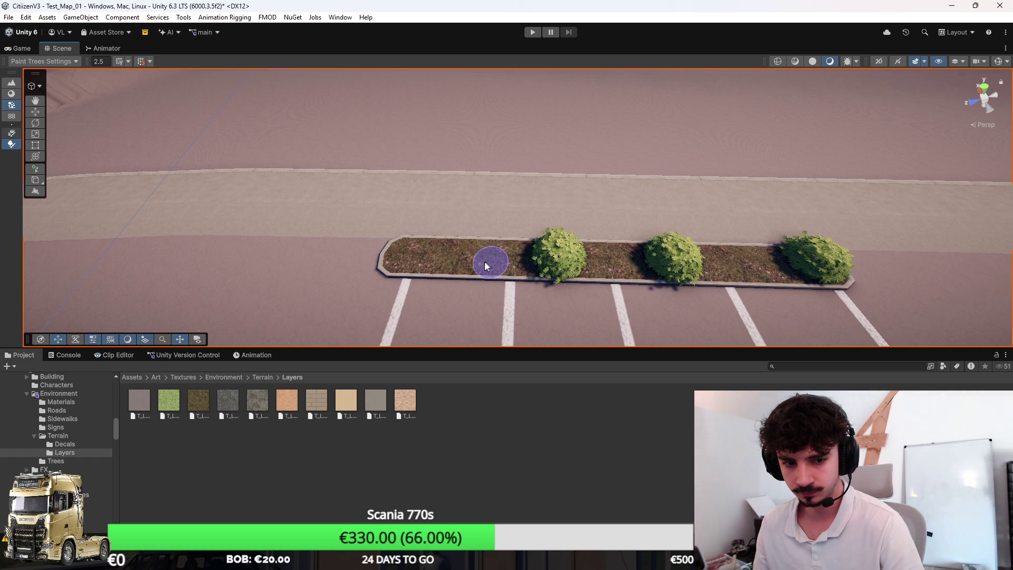
left_click(413, 255)
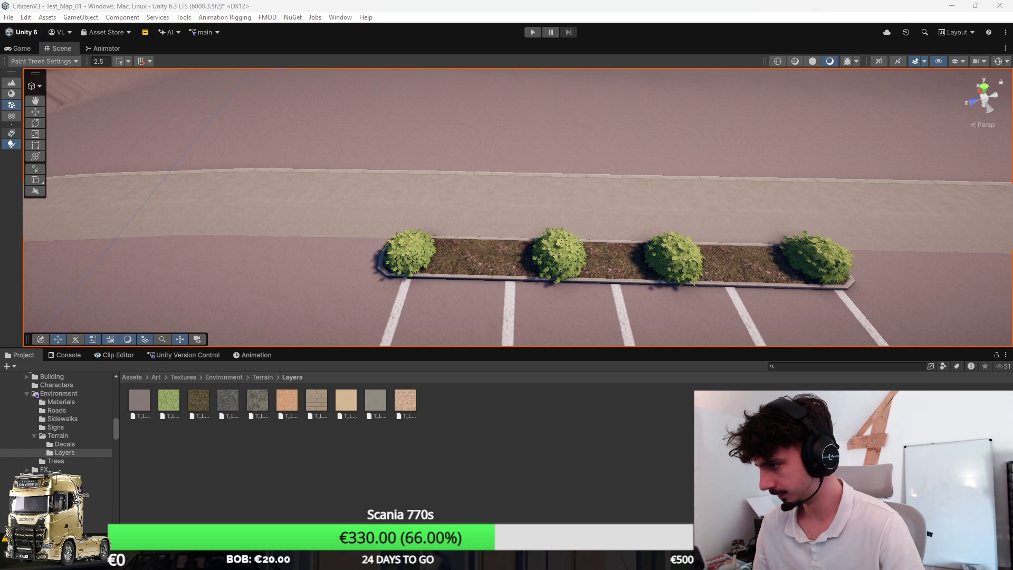
left_click(483, 259)
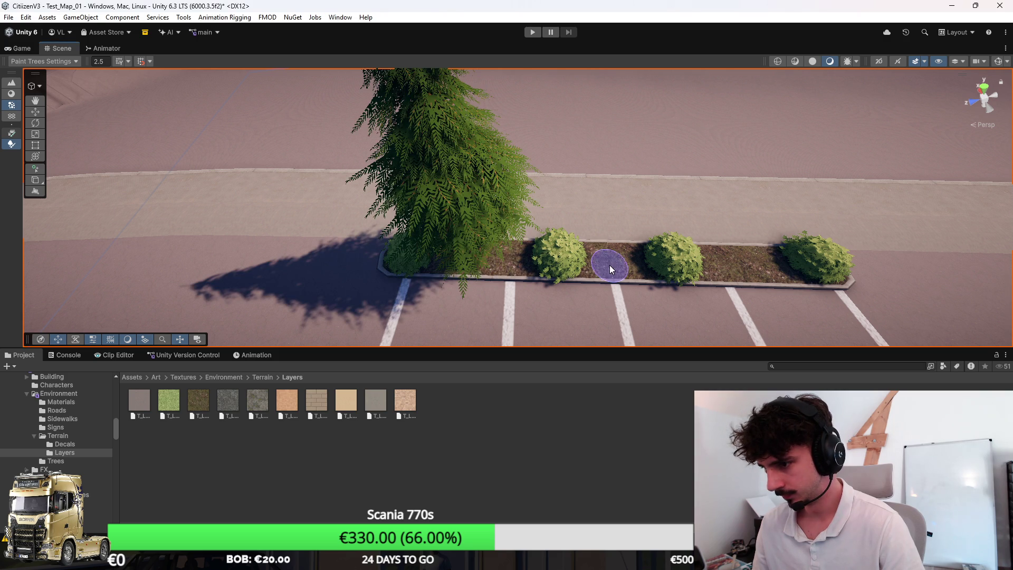
left_click(636, 261)
Pull back to show both planters and save the scene
mouse_move(744, 273)
left_mouse_down()
mouse_move(749, 243)
mouse_move(728, 214)
mouse_move(735, 220)
mouse_move(595, 255)
mouse_move(582, 227)
mouse_move(477, 217)
mouse_move(523, 252)
mouse_move(543, 242)
mouse_move(649, 254)
mouse_move(549, 237)
mouse_move(422, 251)
mouse_move(621, 267)
mouse_move(523, 292)
left_mouse_up()
scroll(678, 265, "down", 3)
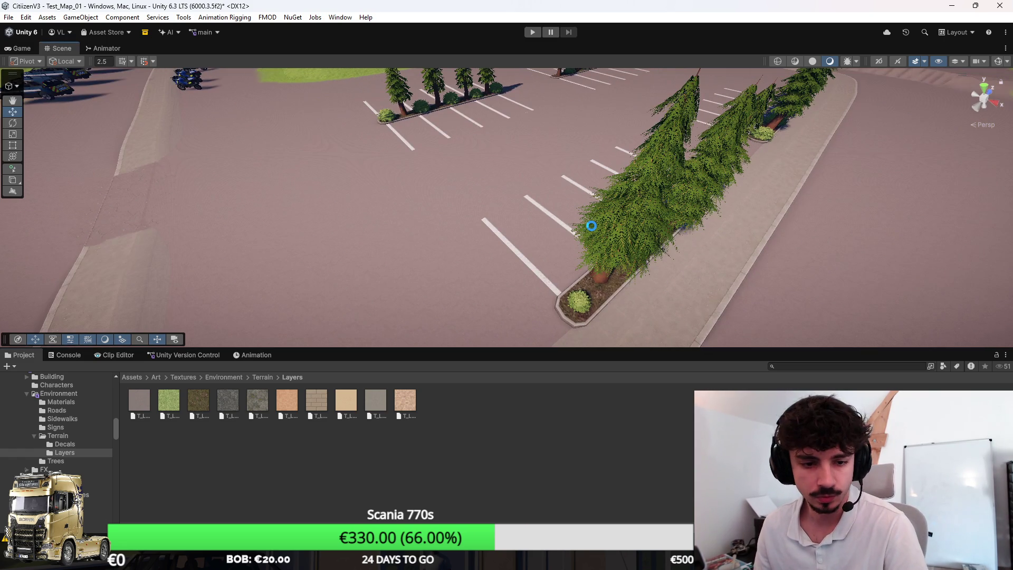
key("ctrl+s")
Orbit around the hospital parking area, reselecting the terrain near the entrance
scroll(558, 217, "down", 5)
mouse_move(558, 216)
left_mouse_down()
mouse_move(530, 154)
mouse_move(50, 243)
left_mouse_up()
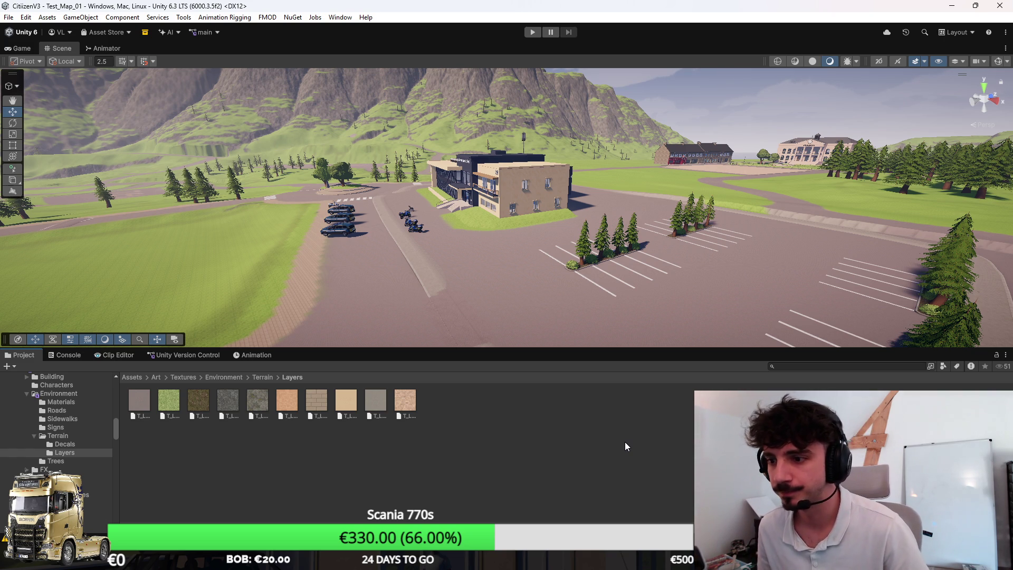
mouse_move(558, 289)
left_mouse_down()
mouse_move(602, 229)
mouse_move(561, 228)
mouse_move(622, 234)
mouse_move(559, 267)
mouse_move(502, 256)
mouse_move(571, 268)
mouse_move(554, 276)
left_mouse_up()
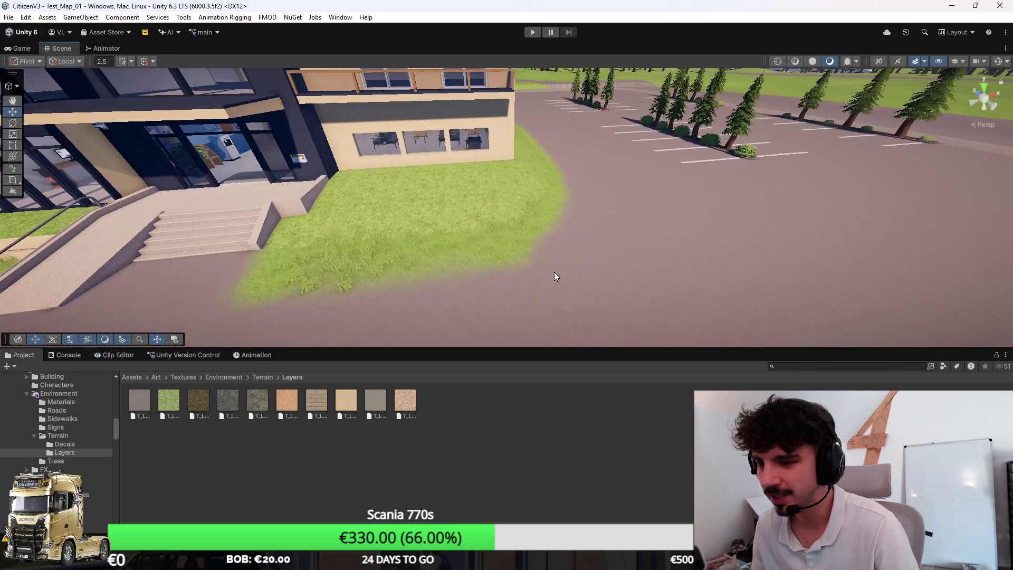
left_click(573, 267)
mouse_move(743, 267)
left_mouse_down()
mouse_move(760, 228)
mouse_move(741, 318)
mouse_move(691, 323)
mouse_move(666, 287)
mouse_move(666, 214)
mouse_move(641, 213)
left_mouse_up()
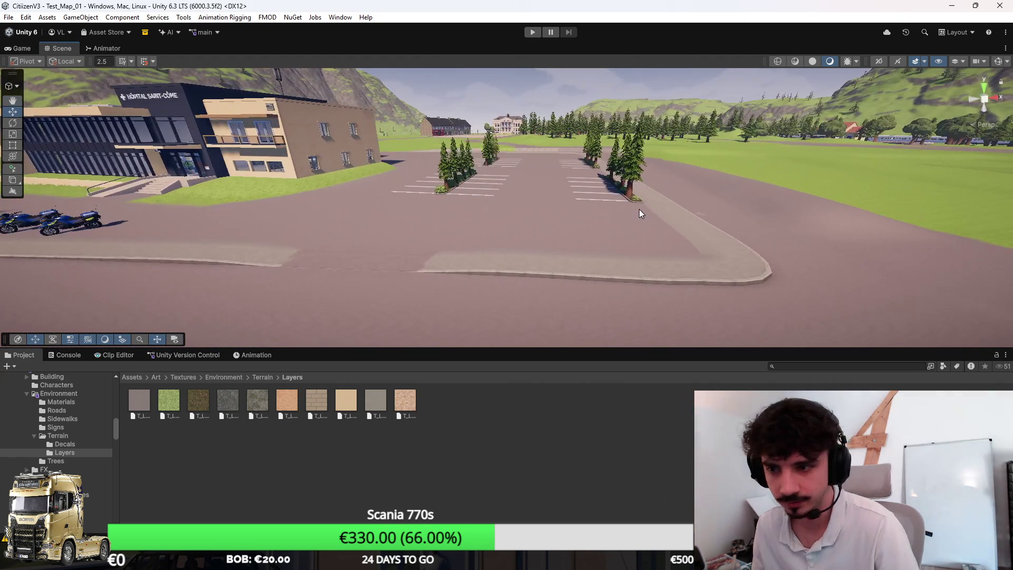
mouse_move(704, 231)
left_mouse_down()
mouse_move(622, 228)
mouse_move(639, 210)
mouse_move(721, 204)
mouse_move(844, 216)
mouse_move(826, 248)
mouse_move(610, 256)
mouse_move(682, 253)
mouse_move(667, 216)
left_mouse_up()
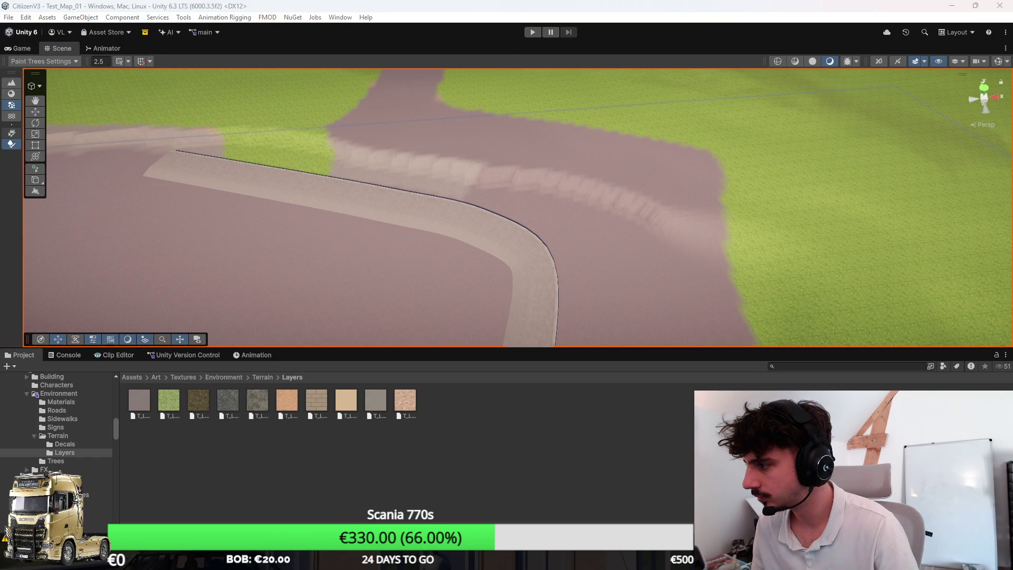
left_click(11, 93)
key("F5")
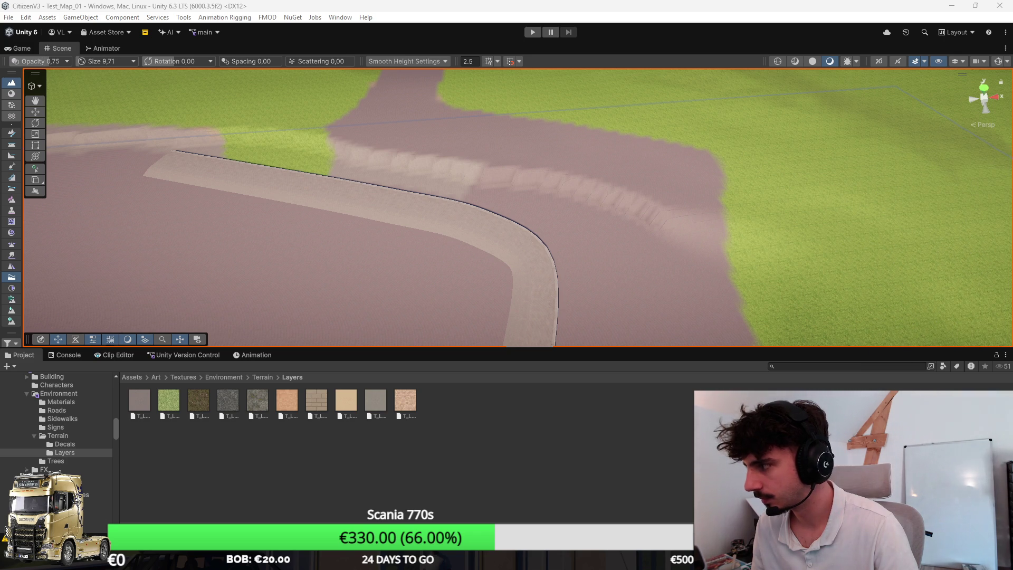
scroll(656, 215, "down", 5)
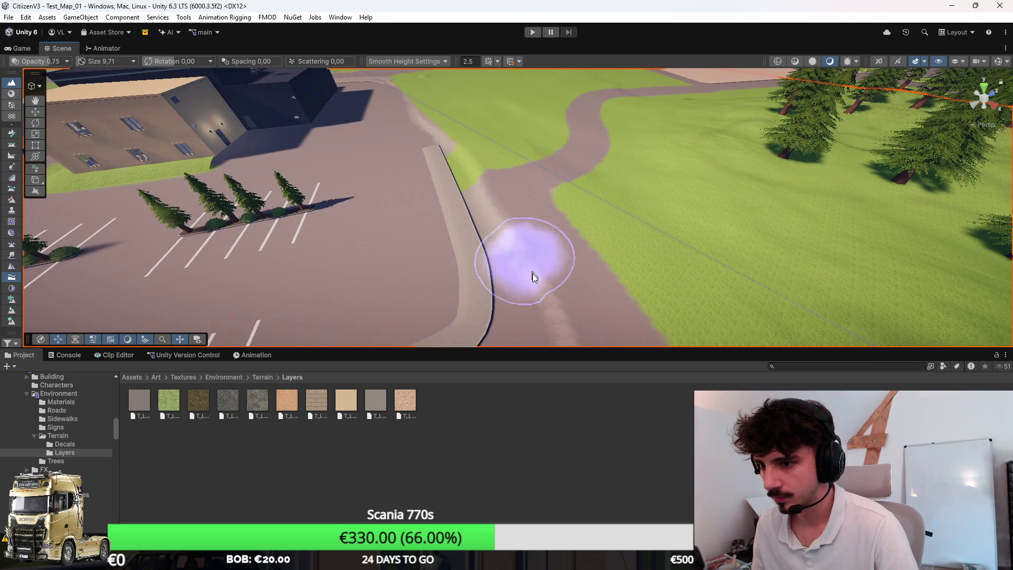
scroll(528, 253, "down", 6)
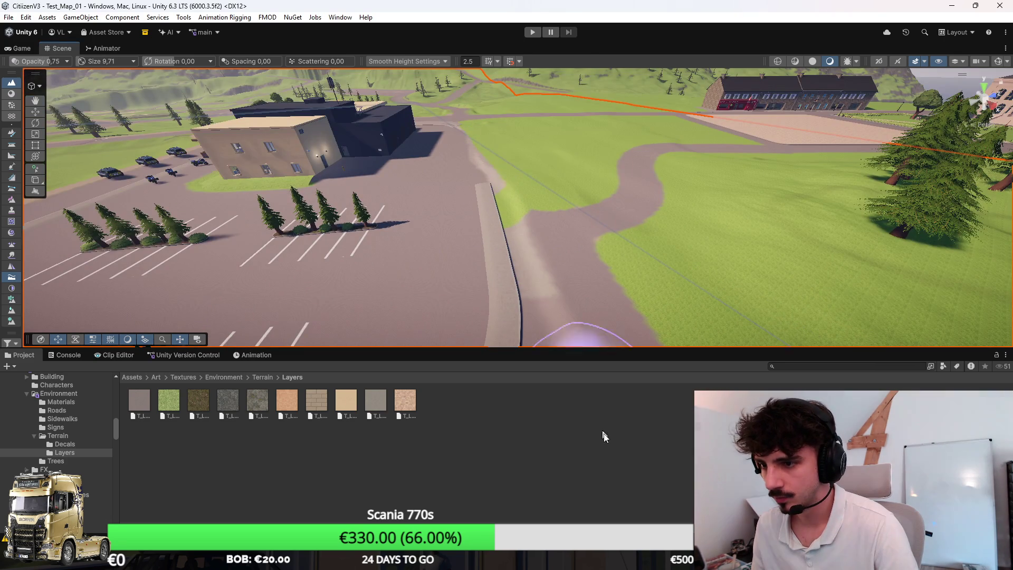
mouse_move(580, 274)
left_mouse_down()
mouse_move(587, 281)
mouse_move(490, 290)
mouse_move(495, 299)
mouse_move(481, 305)
mouse_move(585, 291)
left_mouse_up()
mouse_move(609, 248)
left_mouse_down()
mouse_move(583, 241)
mouse_move(578, 215)
left_mouse_up()
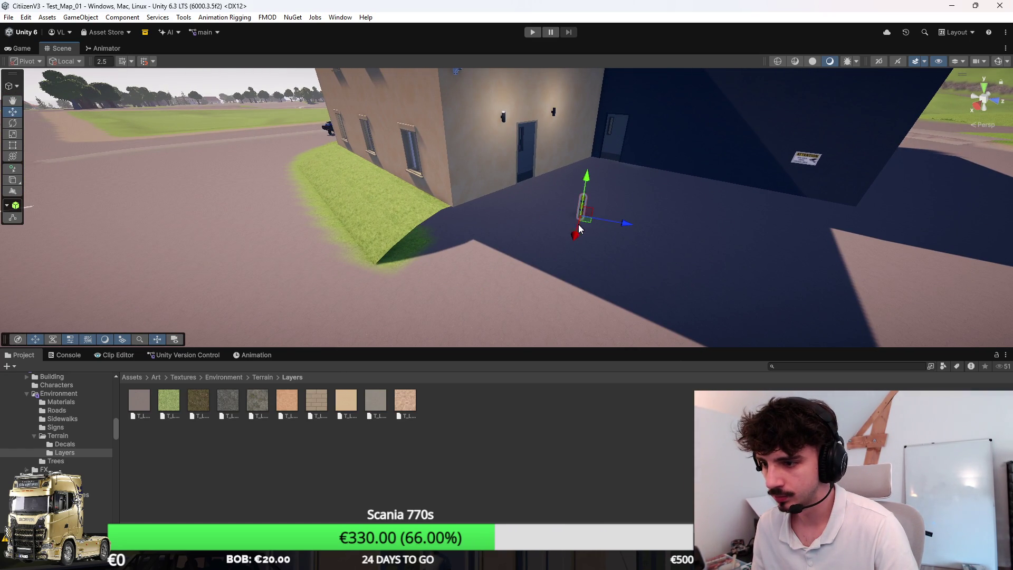
mouse_move(575, 296)
left_mouse_down()
mouse_move(558, 265)
mouse_move(501, 309)
mouse_move(654, 261)
left_mouse_up()
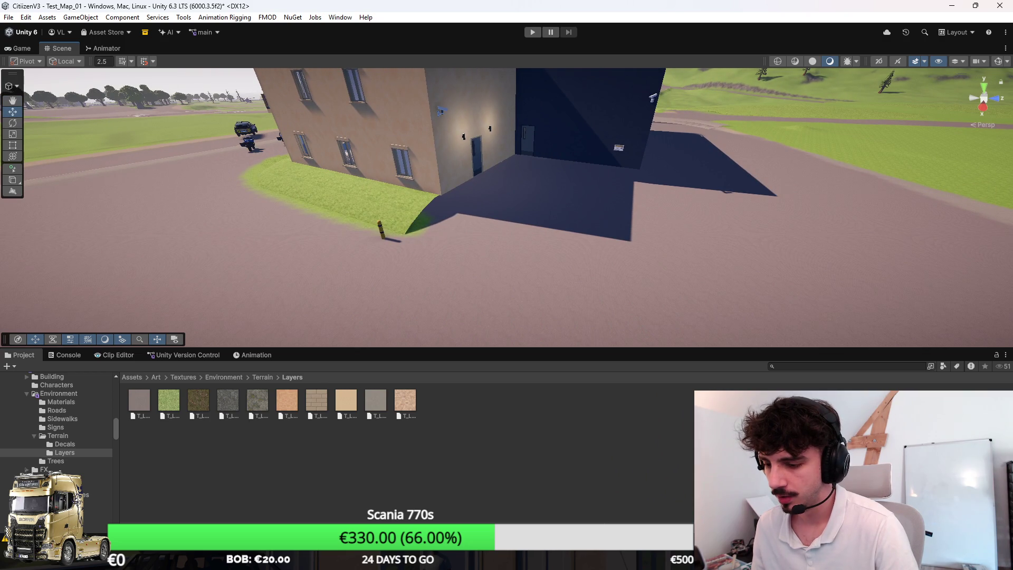
Back in Blender, select Hospital_01_Ground_Exterior_01 and enter Edit Mode
left_click(600, 558)
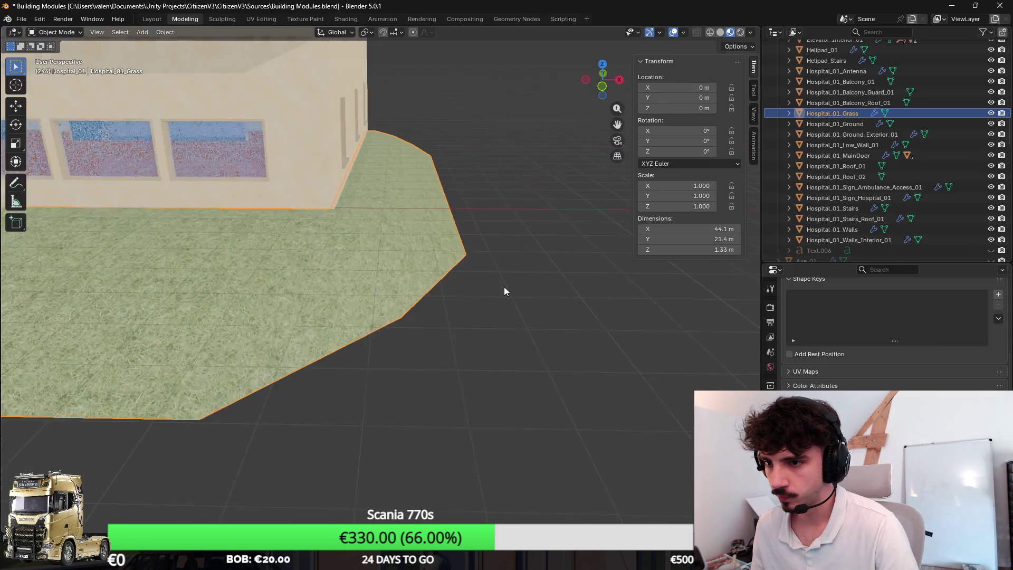
scroll(494, 215, "down", 5)
mouse_move(495, 215)
left_mouse_down()
mouse_move(420, 220)
mouse_move(401, 237)
mouse_move(476, 254)
mouse_move(334, 233)
mouse_move(504, 242)
mouse_move(475, 244)
left_mouse_up()
scroll(405, 241, "up", 5)
mouse_move(417, 215)
left_mouse_down()
mouse_move(322, 196)
mouse_move(425, 214)
mouse_move(214, 189)
left_mouse_up()
scroll(292, 199, "up", 3)
left_click(214, 189)
key("Tab")
scroll(213, 189, "up", 2)
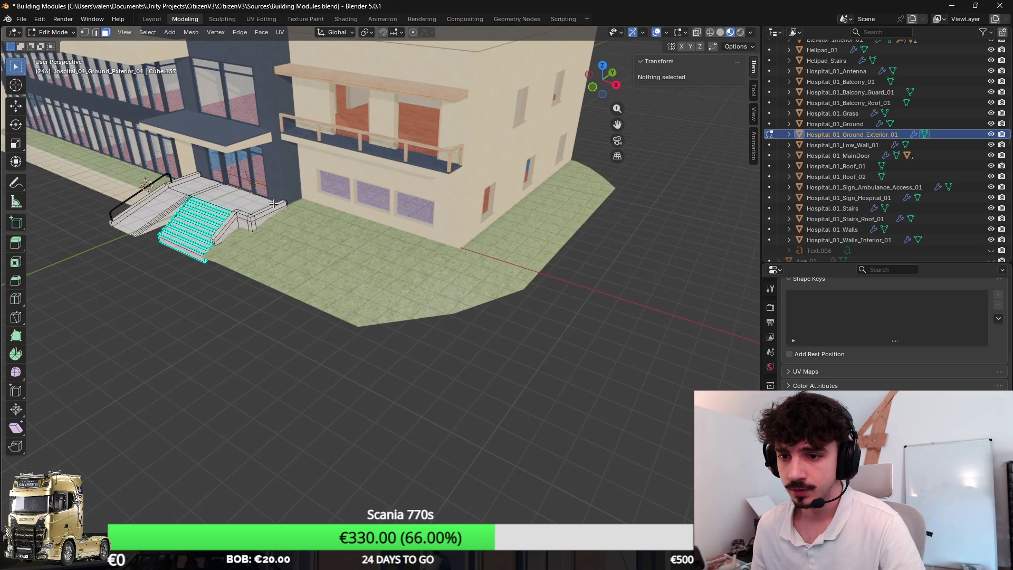
Duplicate the linked floor faces and slide the copy along X
key("l")
key("shift+d")
key("x")
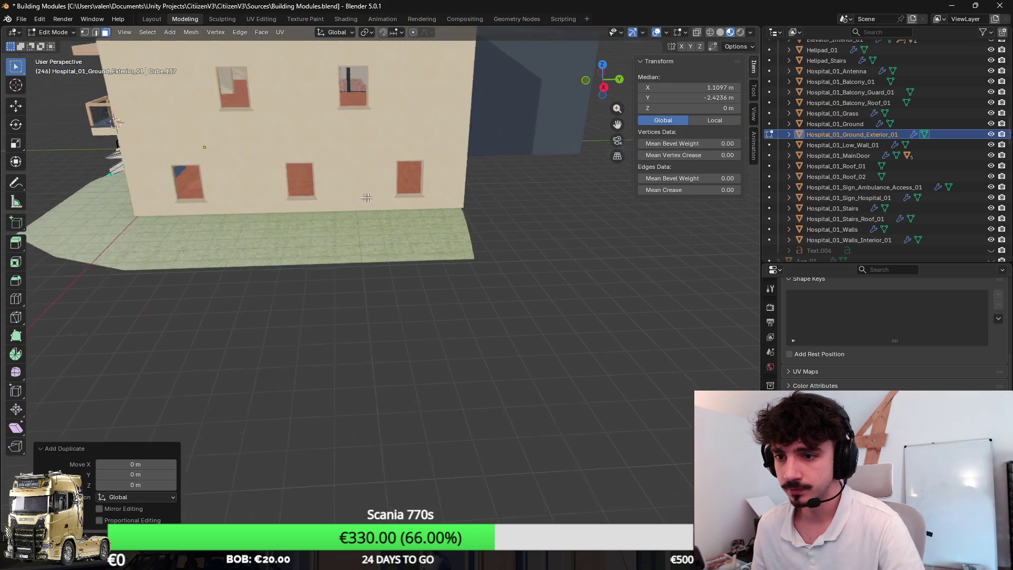
key("y")
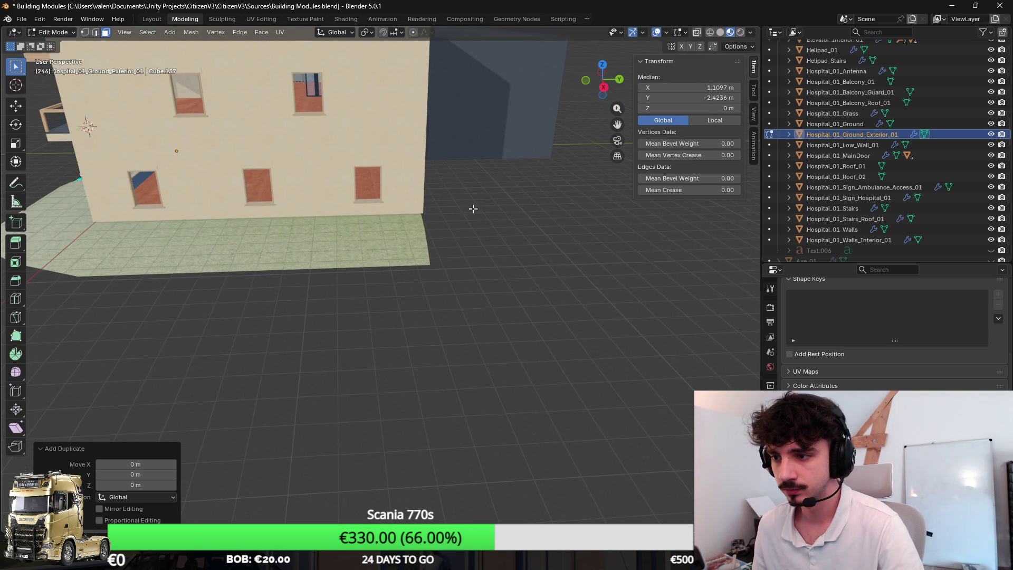
key("x")
left_click(458, 219)
Move the new floor tile along Y up against the hospital's back wall
scroll(420, 286, "up", 4)
scroll(419, 287, "up", 3)
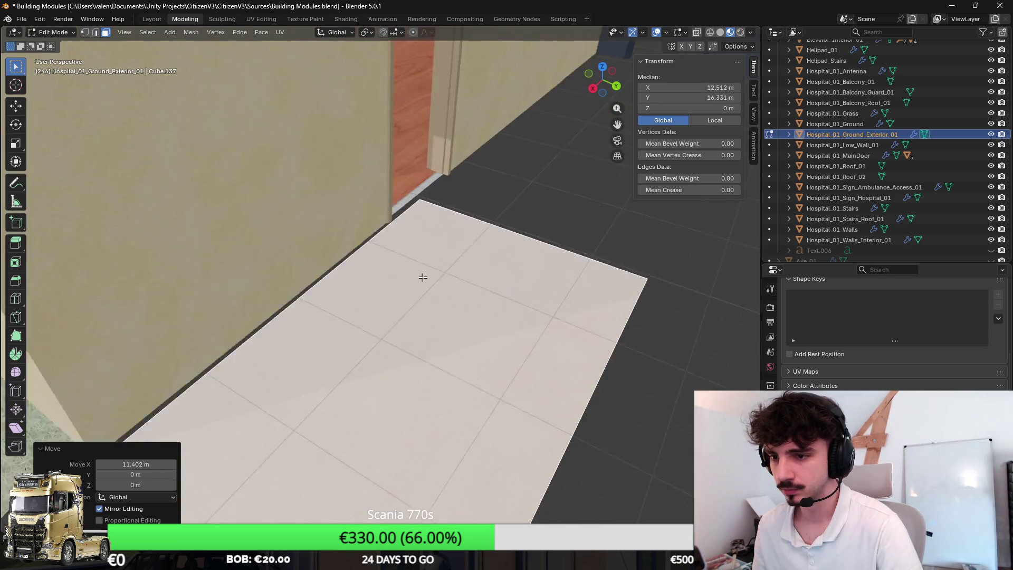
scroll(420, 276, "down", 4)
scroll(380, 316, "up", 2)
scroll(512, 244, "down", 2)
key("g")
key("x")
key("y")
left_click(514, 237)
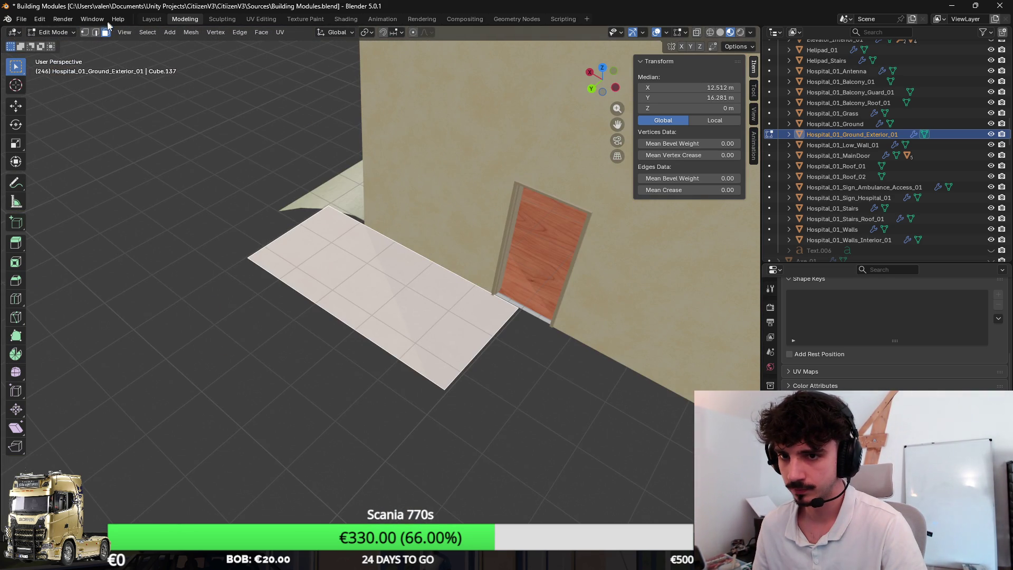
Stretch the tile into a strip along the wall by moving its edges along X
left_click(94, 32)
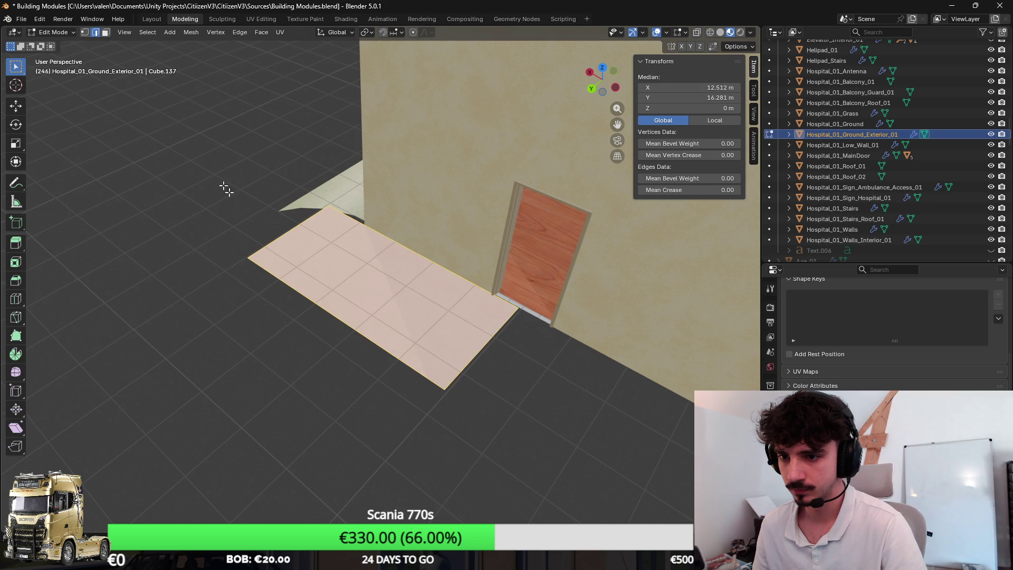
key("g")
key("x")
left_click(422, 240)
scroll(422, 241, "down", 2)
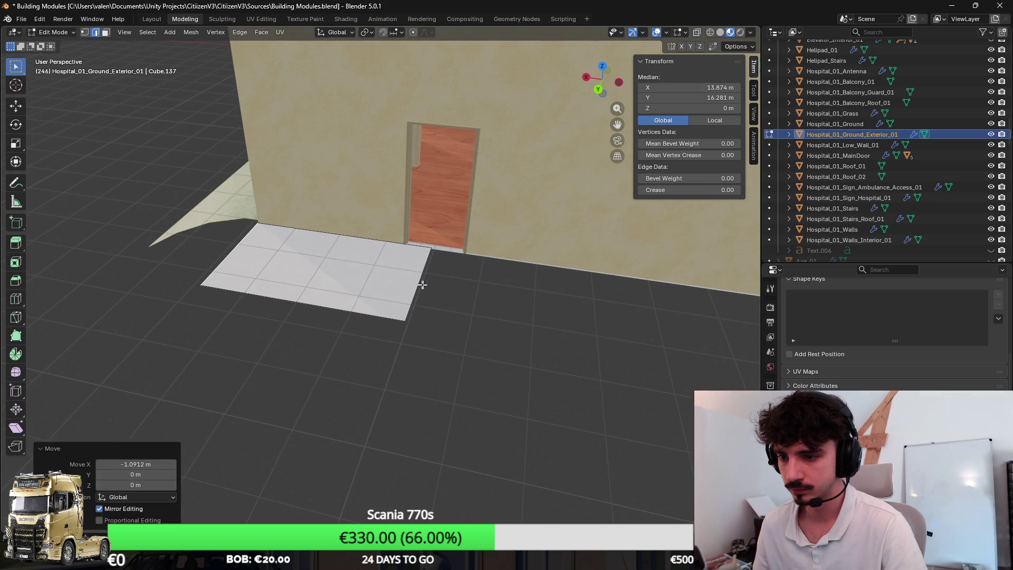
left_click(553, 301)
key("g")
key("x")
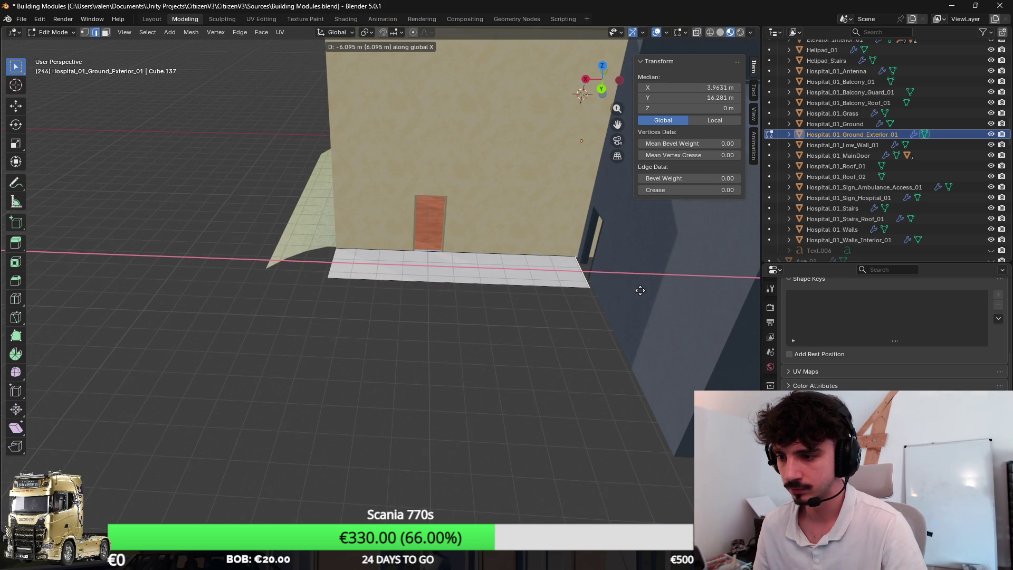
left_click(644, 288)
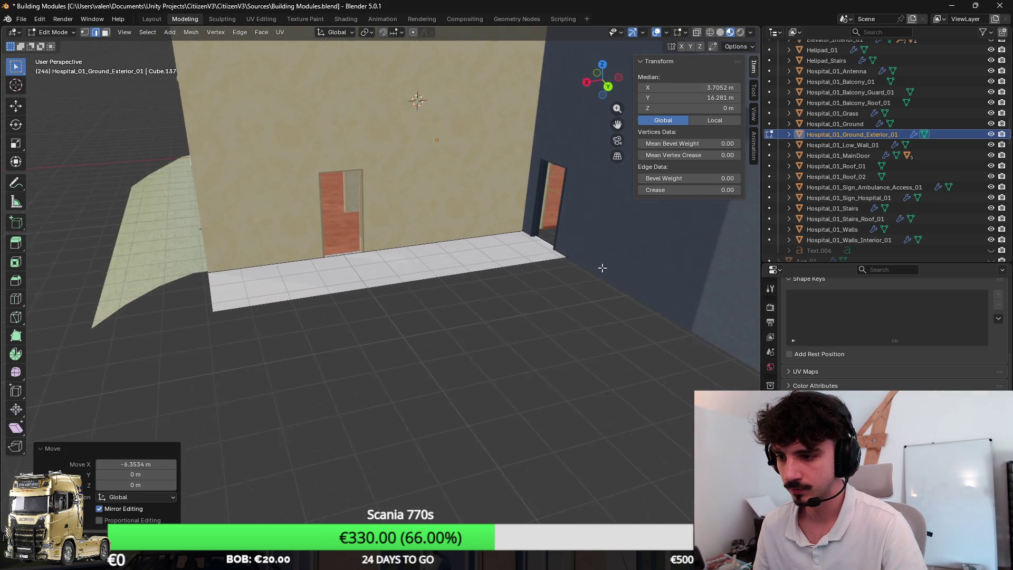
key("g")
key("x")
left_click(563, 255)
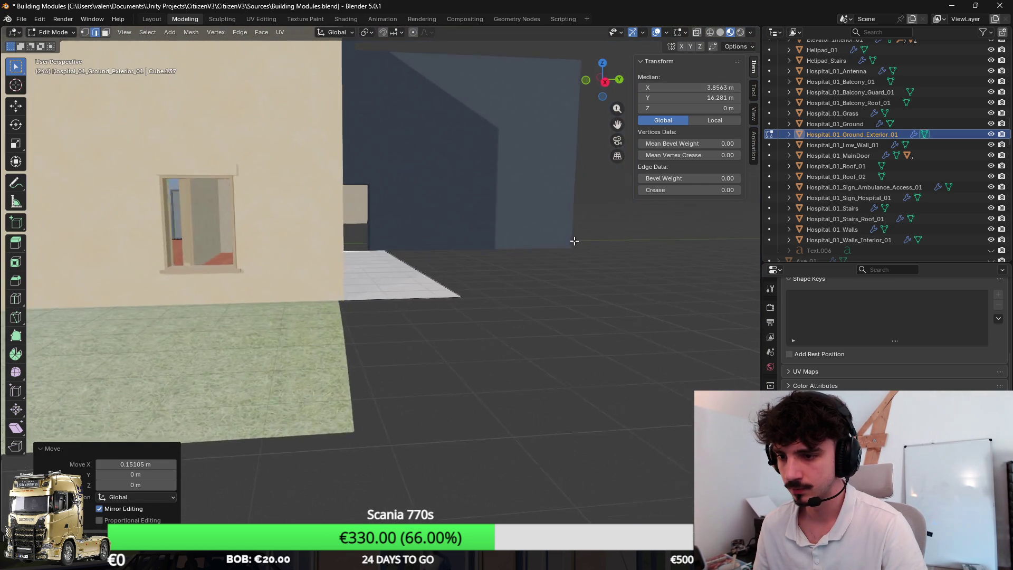
Check the walkway strip from outside, leave Edit Mode and select the roof stairs
left_click_drag(555, 247, 457, 261)
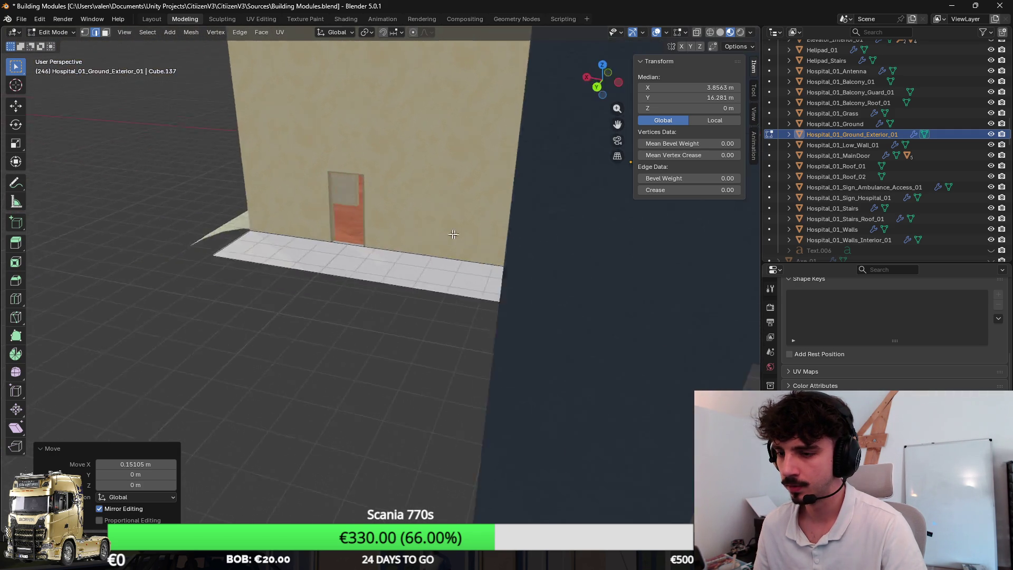
scroll(525, 257, "up", 5)
key("Tab")
scroll(372, 273, "down", 5)
mouse_move(372, 273)
left_mouse_down()
mouse_move(473, 256)
mouse_move(368, 299)
left_mouse_up()
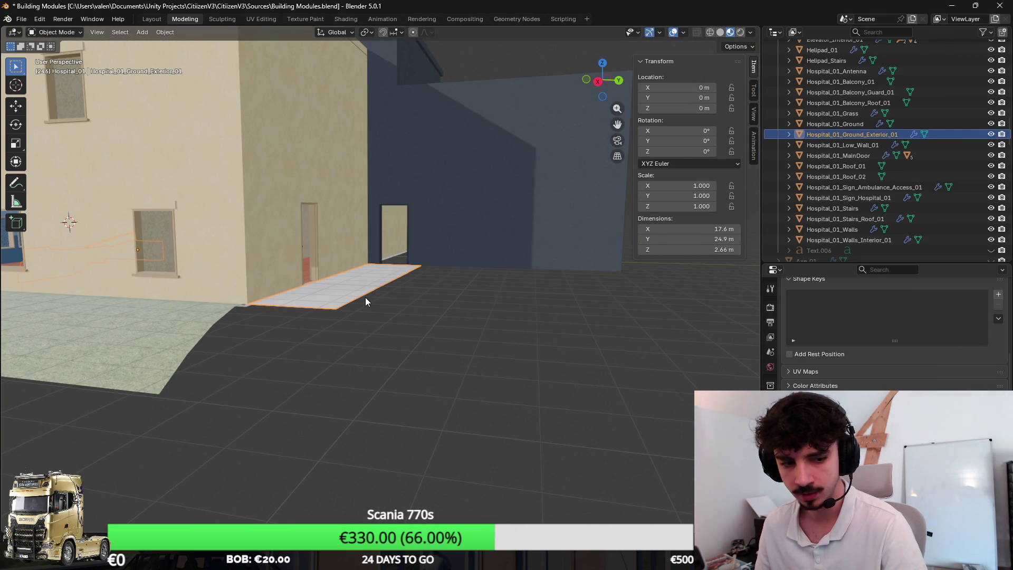
key("Tab")
scroll(397, 304, "up", 3)
scroll(442, 296, "down", 5)
key("Tab")
mouse_move(331, 300)
left_mouse_down()
mouse_move(477, 251)
mouse_move(400, 268)
left_mouse_up()
scroll(506, 136, "up", 4)
left_click(506, 136)
Duplicate the roof stairs, offset the copy along X and drop it down along Z
mouse_move(482, 249)
left_mouse_down()
mouse_move(442, 239)
mouse_move(399, 248)
mouse_move(421, 251)
mouse_move(313, 251)
left_mouse_up()
key("shift+d")
key("Escape")
key("g")
key("x")
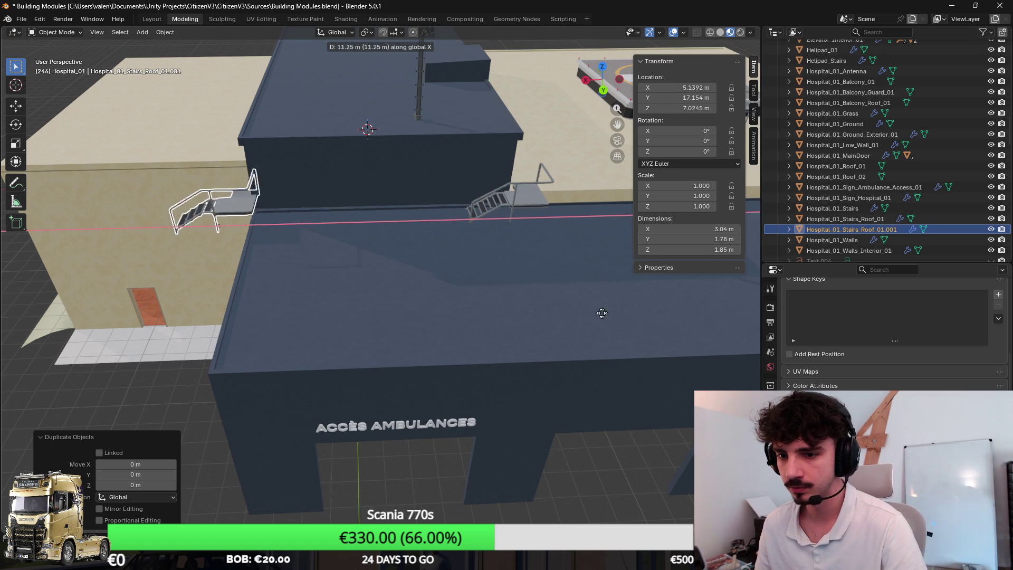
left_click(520, 314)
key("g")
key("z")
left_click(435, 299)
Set the copied stairs' Z location to 0 m, then to -1 m
left_click_drag(435, 299, 607, 158)
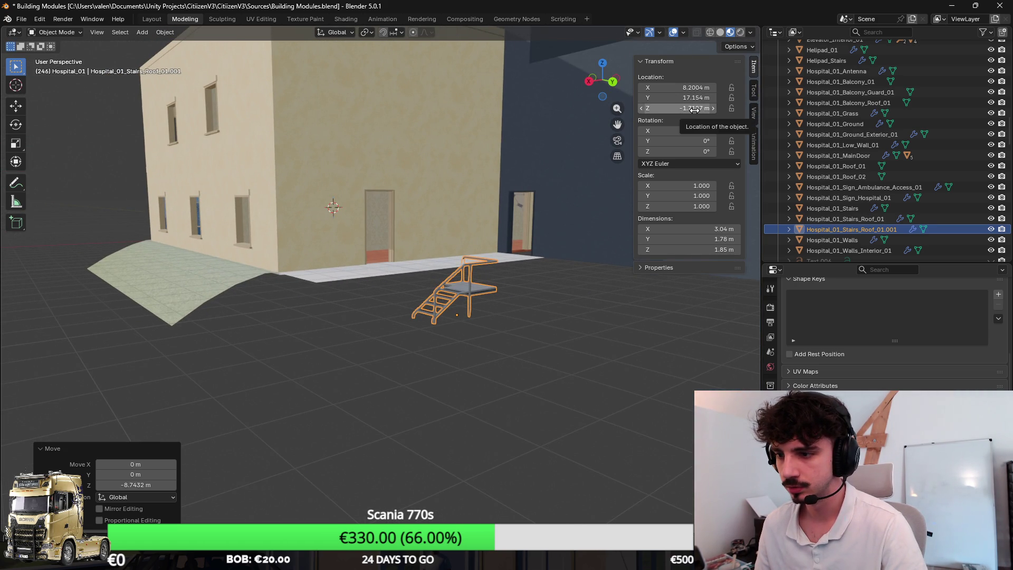
type("0")
key("Return")
scroll(513, 165, "up", 3)
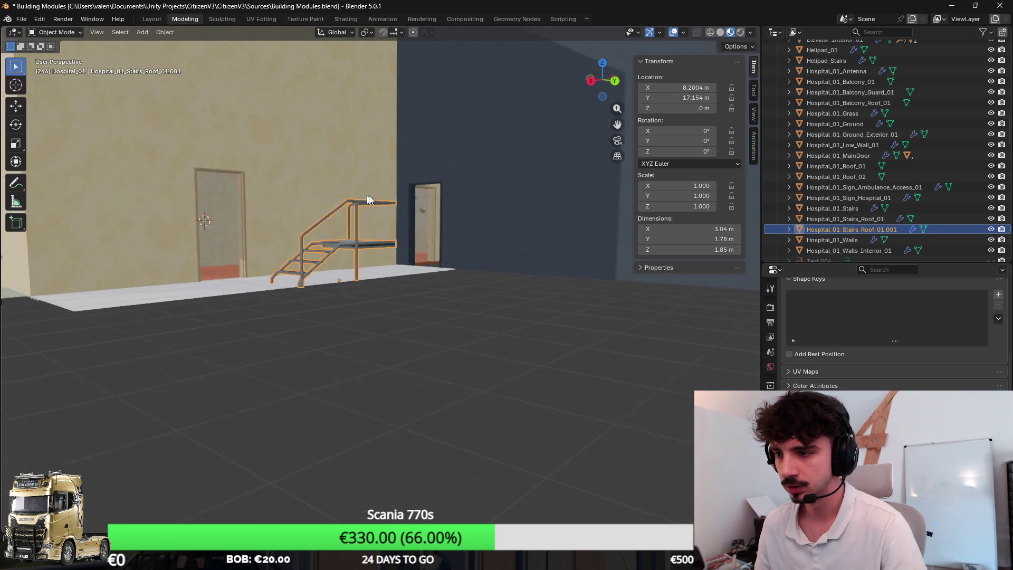
left_click(689, 108)
type("-1")
key("Return")
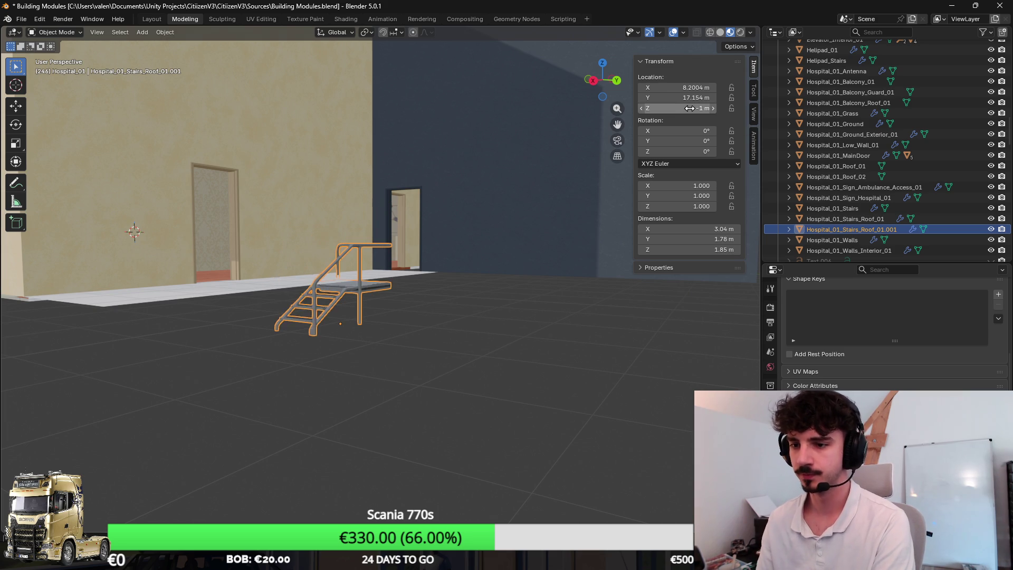
scroll(484, 158, "up", 3)
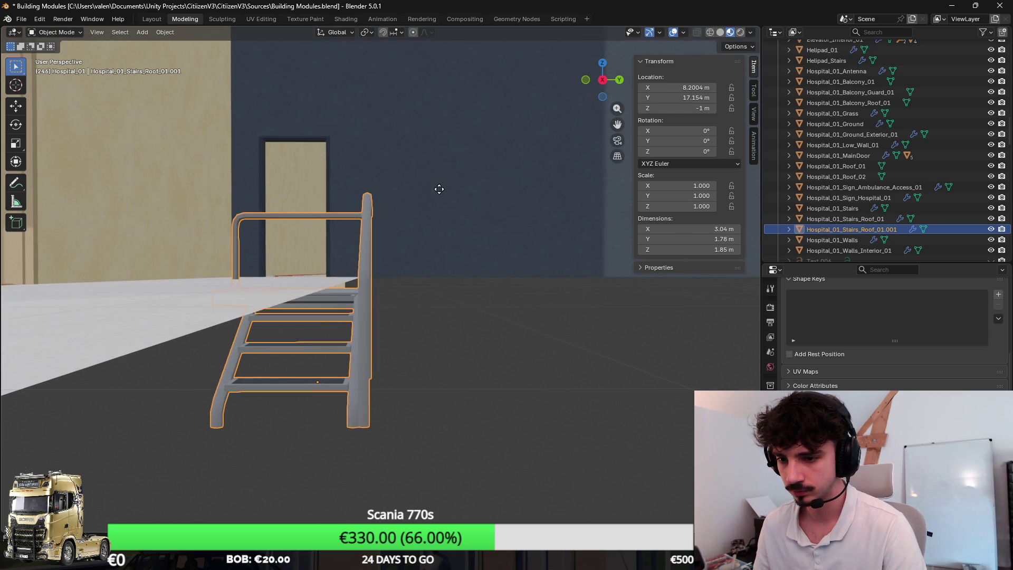
Position the stairs at Z -0.876 m and Y 18.651 m beside the walkway
key("g")
key("z")
left_click(422, 196)
key("g")
key("x")
key("y")
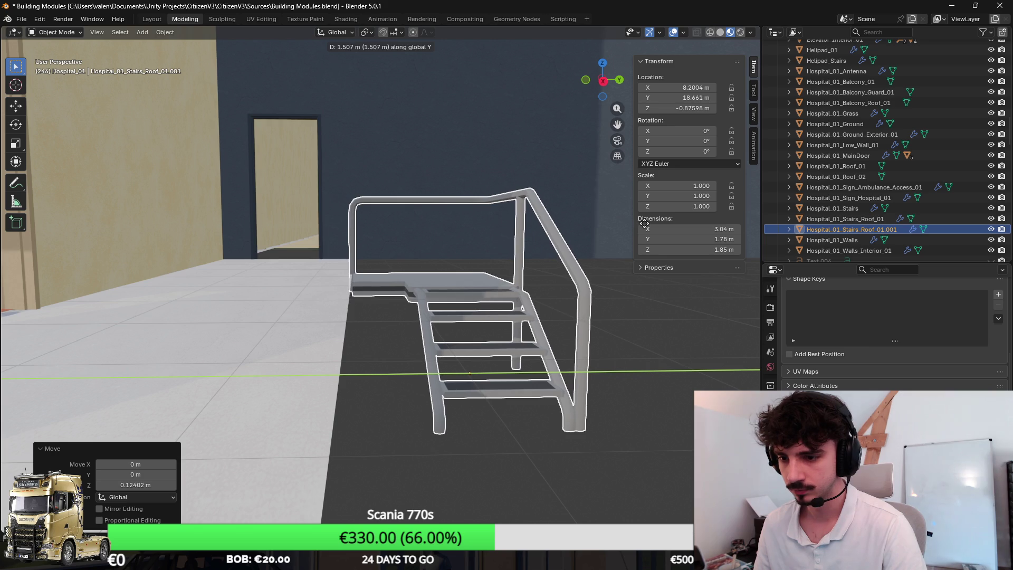
left_click(643, 223)
Enter Edit Mode with face selection, viewing the stairs from low down
scroll(432, 254, "down", 3)
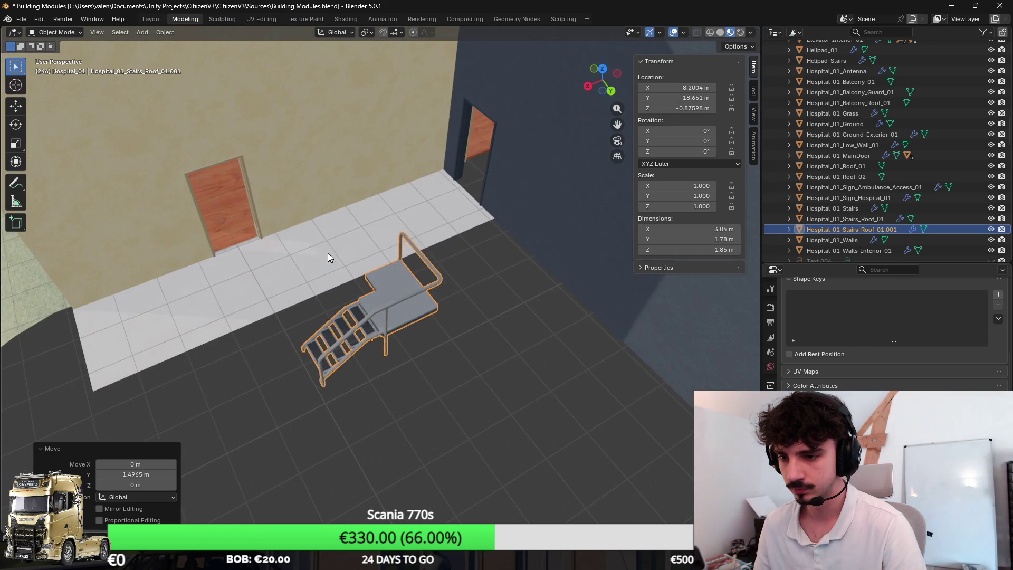
key("Tab")
left_click_drag(377, 238, 161, 34)
left_click(105, 32)
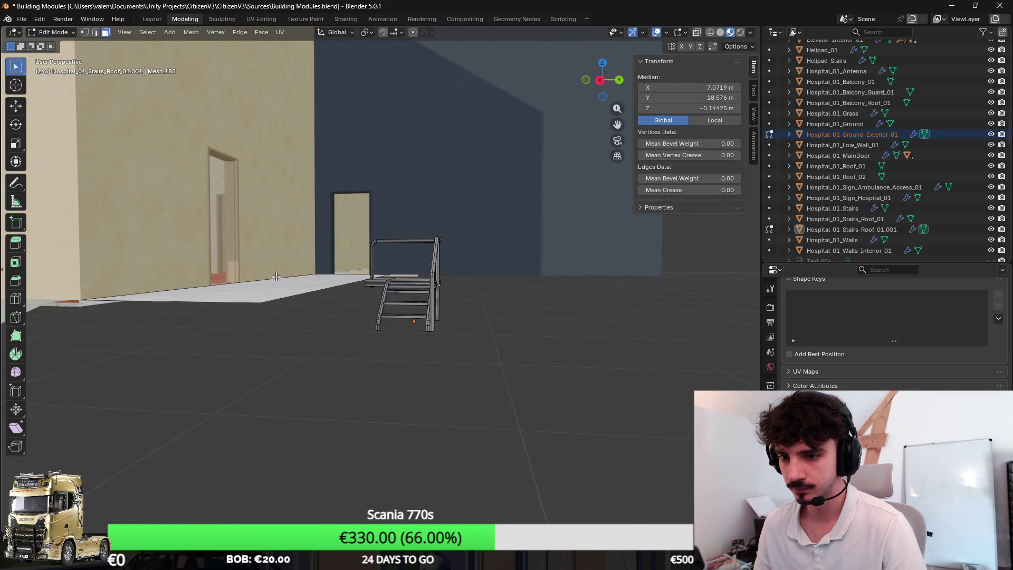
Set the walkway face to Z -1 m and extrude it back up to 0 m as a platform
left_click(332, 274)
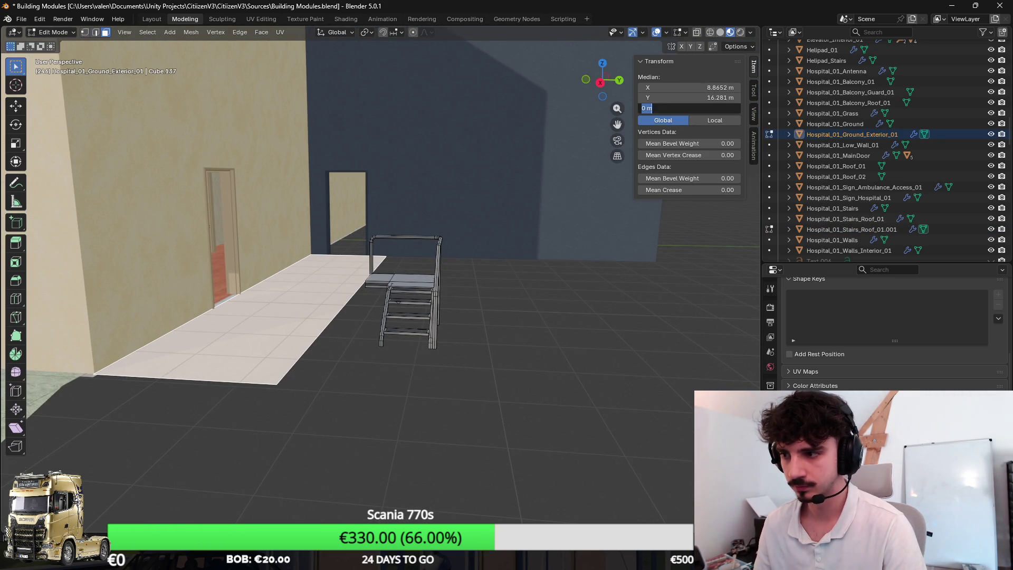
type("1")
key("Return")
key("e")
key("Escape")
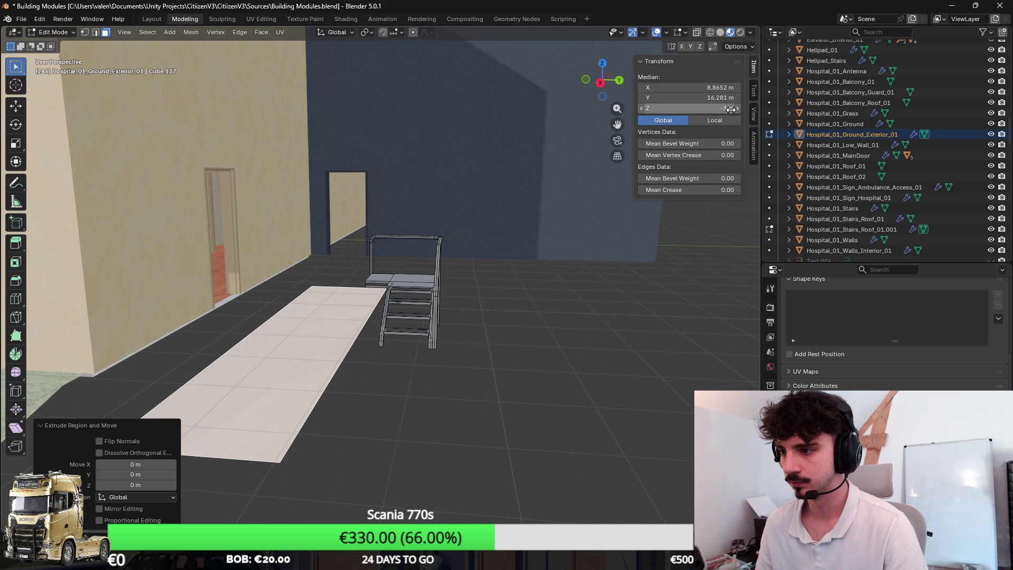
type("0")
key("Return")
mouse_move(432, 169)
left_mouse_down()
mouse_move(515, 243)
mouse_move(538, 231)
mouse_move(241, 291)
left_mouse_up()
Select the whole platform mesh and apply Cube Projection UVs
key("ctrl+l")
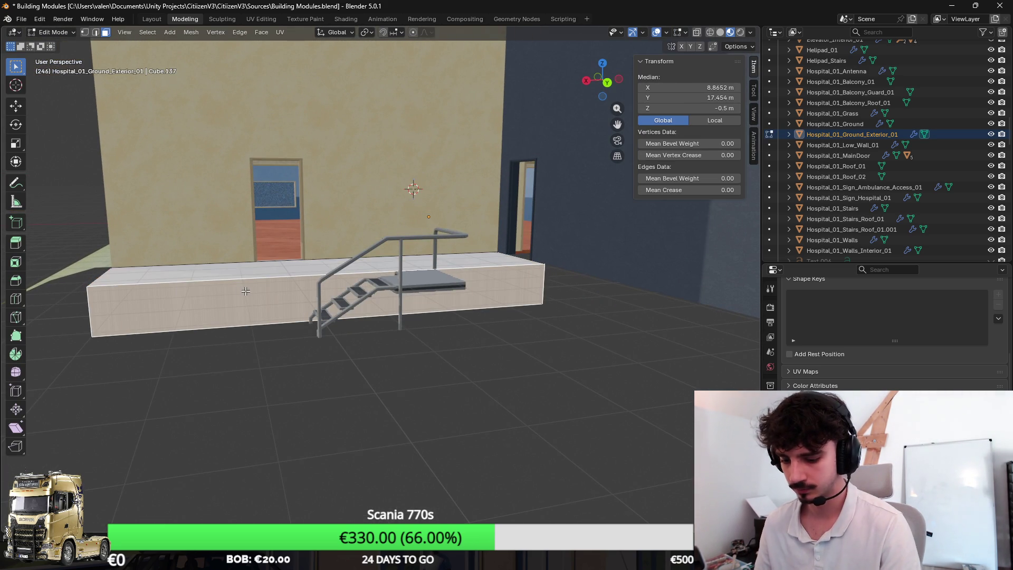
key("u")
left_click(266, 358)
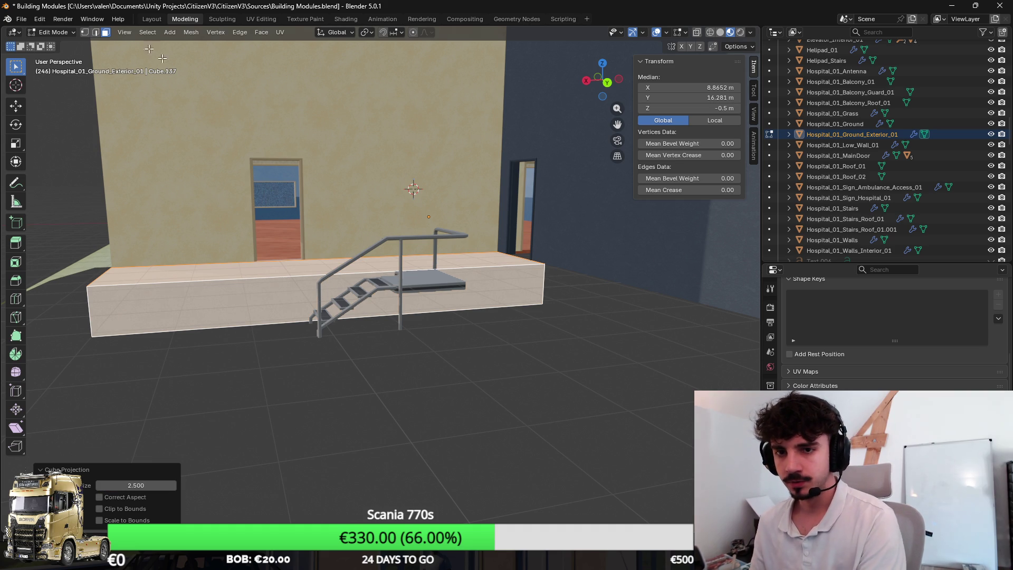
Open the FBX export dialog from the File > Export menu
left_click(21, 19)
mouse_move(84, 179)
left_click(203, 261)
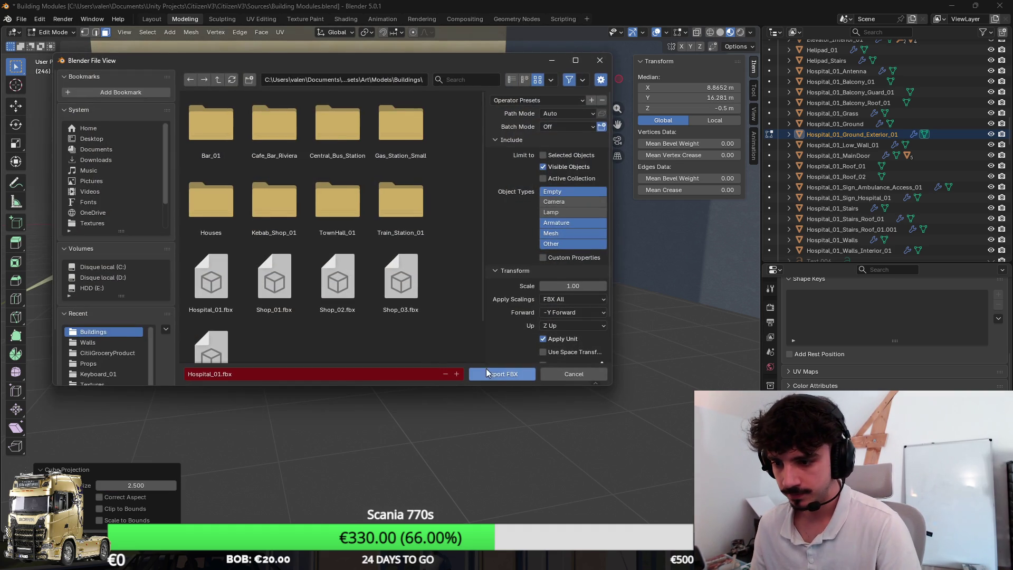
Export the model as Hospital_01.fbx and inspect the updated building in Unity
left_click(503, 374)
key("alt+Tab")
mouse_move(491, 263)
left_mouse_down()
mouse_move(492, 219)
mouse_move(549, 241)
mouse_move(539, 241)
left_mouse_up()
key("alt+Tab")
Undo and redo the slab's height change in Blender, then maximize the reference-image browser
left_click_drag(401, 295, 319, 323)
key("ctrl+z")
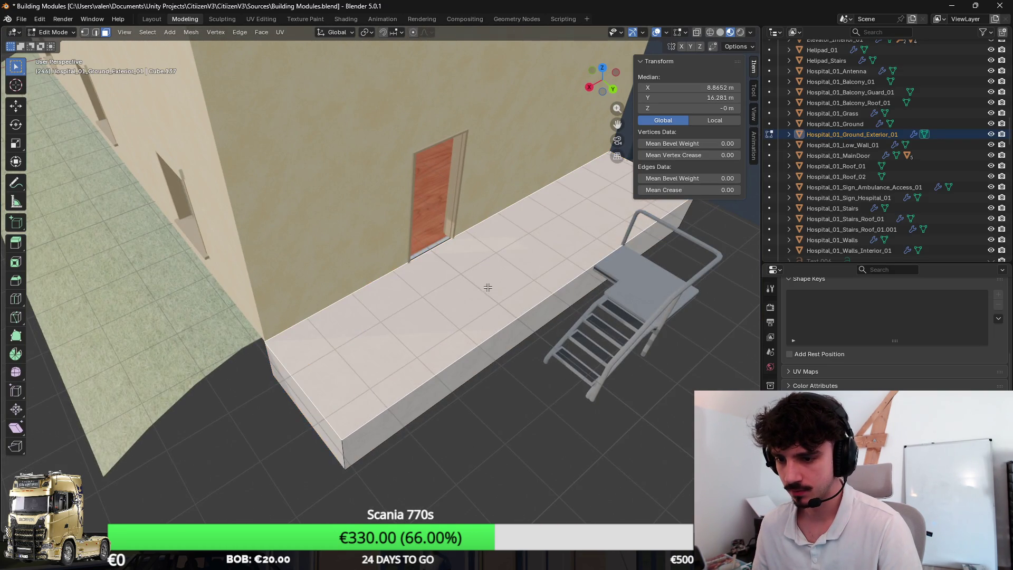
left_click_drag(486, 287, 445, 310)
left_click_drag(287, 297, 528, 316)
key("ctrl+shift+z")
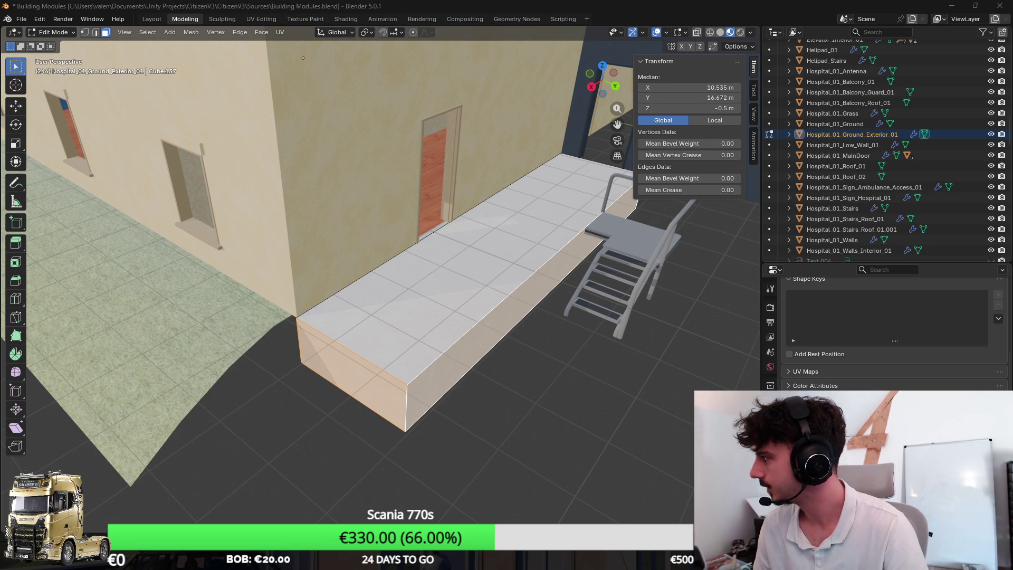
key("alt+Tab")
double_click(444, 183)
Open the first IVECO minibus image in a new tab and view it
left_click(445, 285)
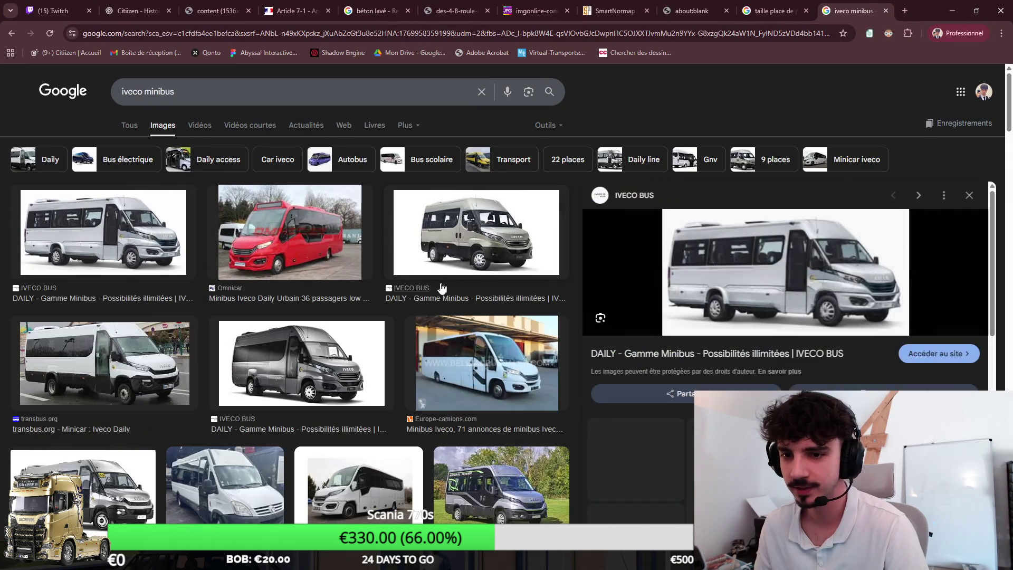
right_click(741, 264)
left_click(816, 276)
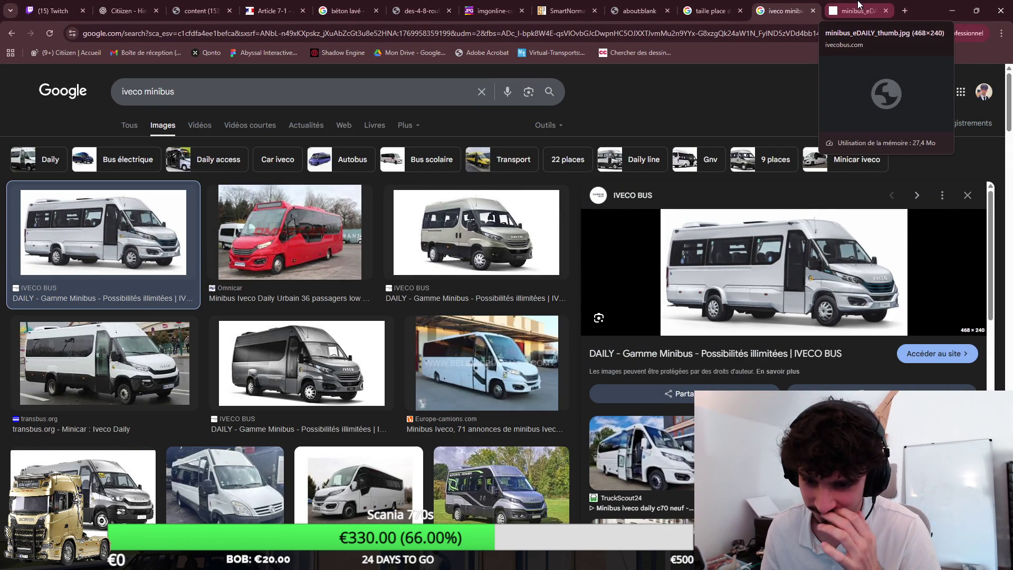
left_click(858, 7)
left_click(781, 6)
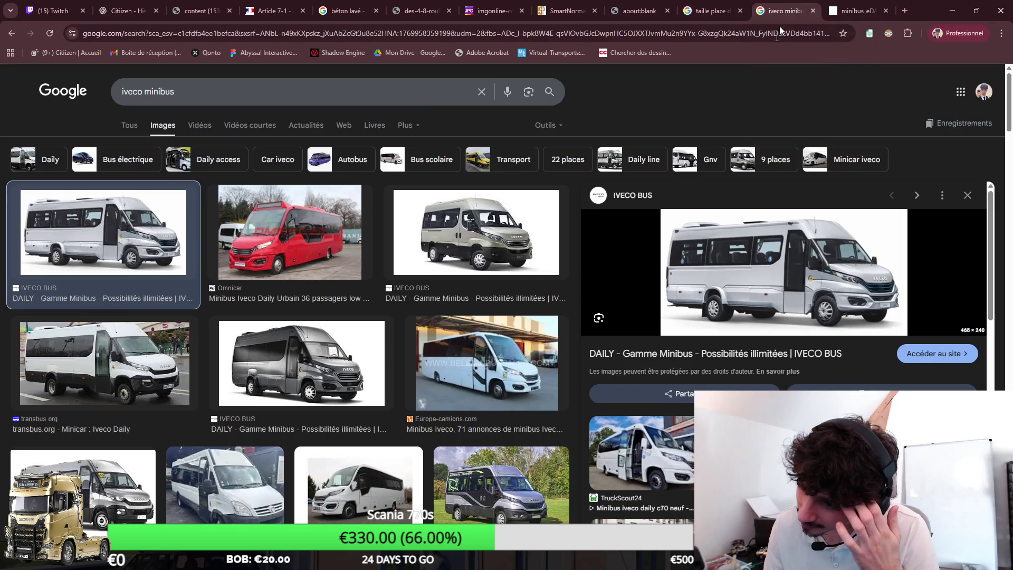
Browse further minibus results, preview a transbus image, then return to Blender
scroll(771, 111, "down", 2)
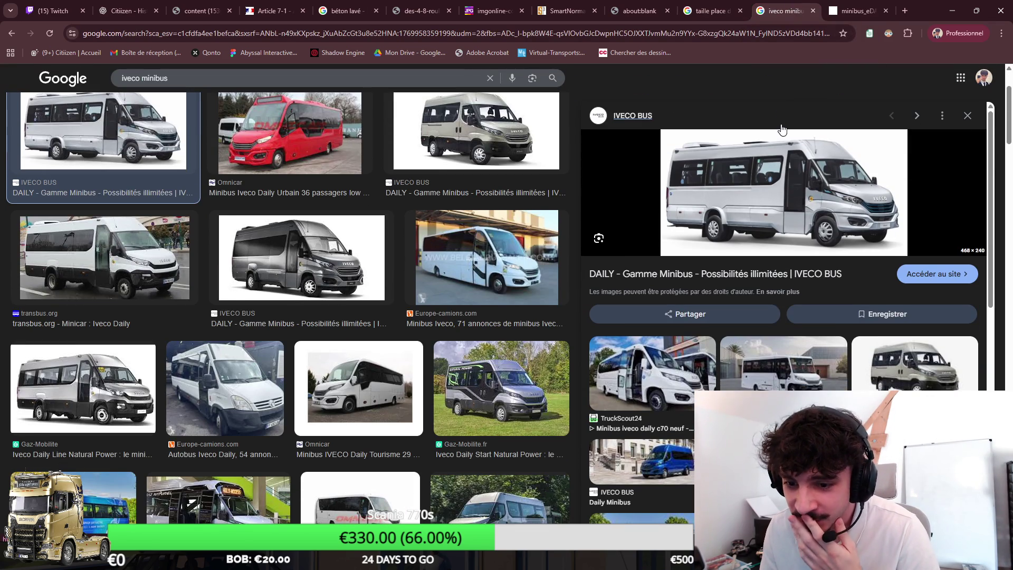
scroll(780, 159, "down", 2)
scroll(738, 211, "up", 2)
scroll(500, 352, "down", 4)
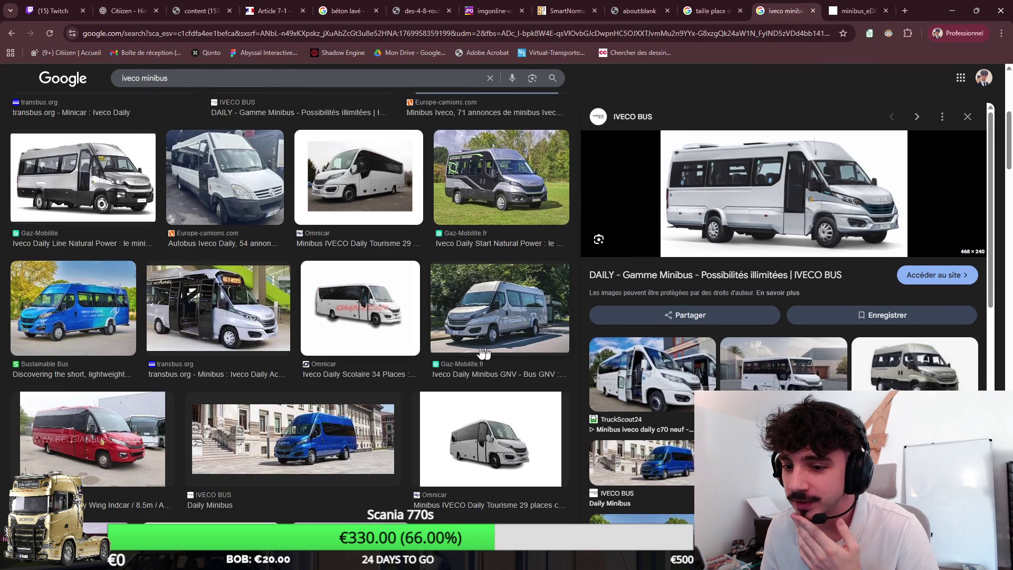
left_click(239, 327)
key("alt+Left")
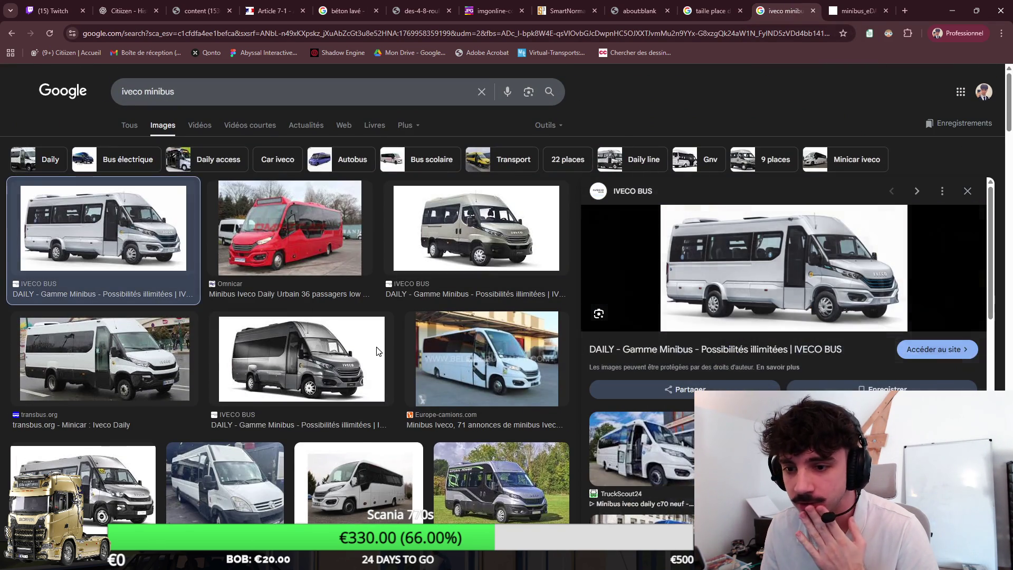
left_click(952, 11)
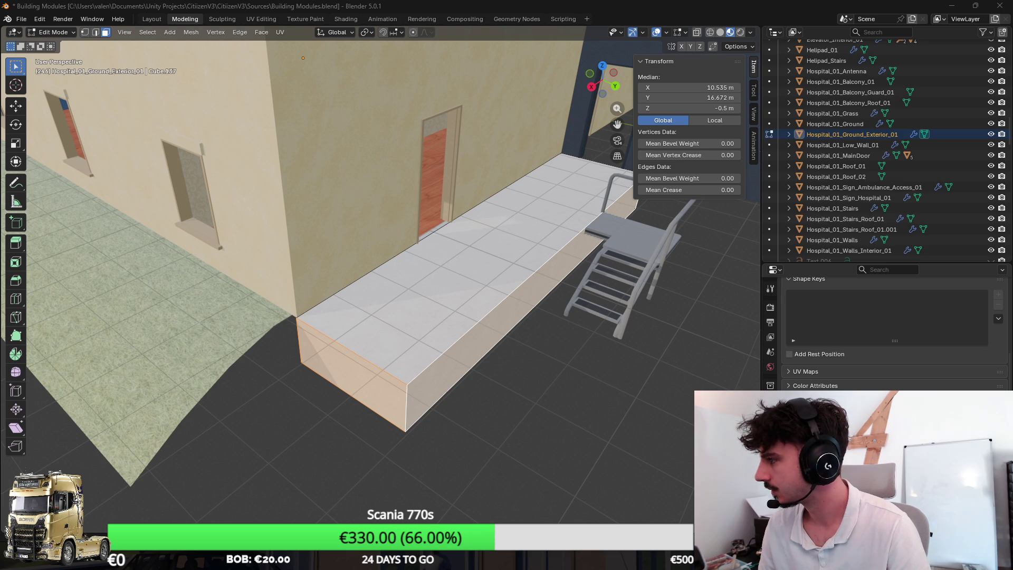
Extrude the ledge faces along their normals by 0.185 m
right_click(327, 319)
key("Escape")
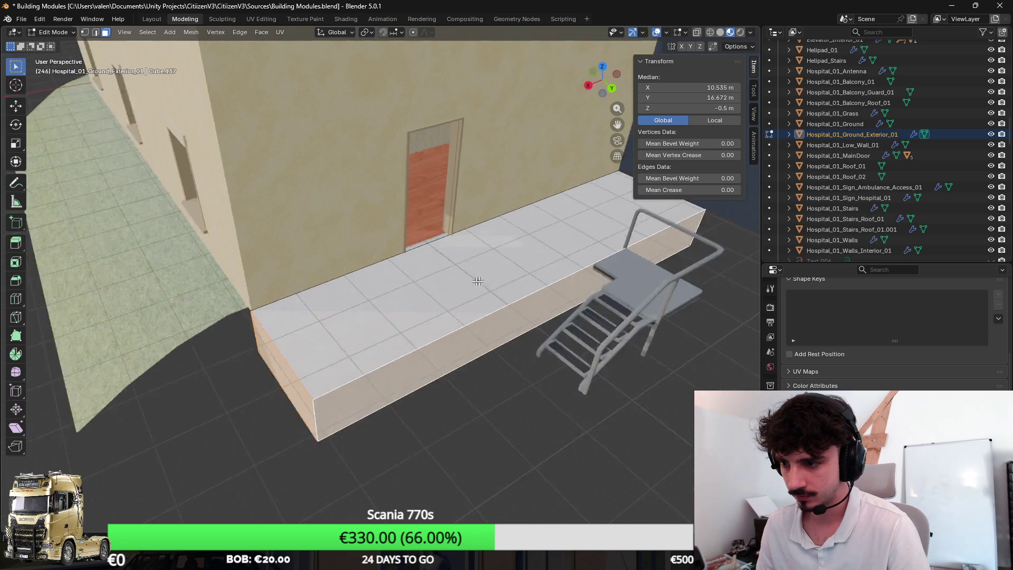
scroll(511, 273, "down", 3)
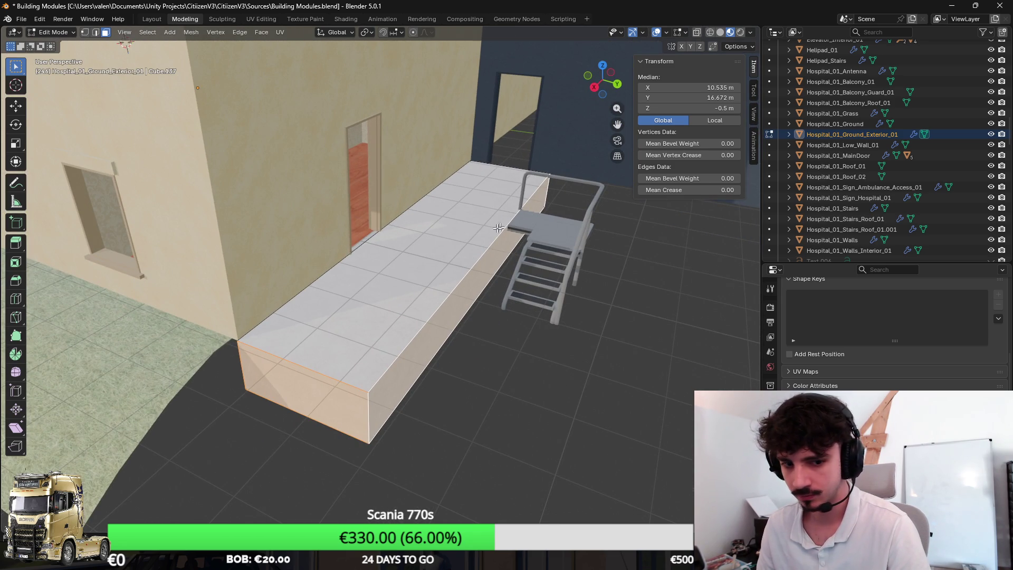
key("alt+e")
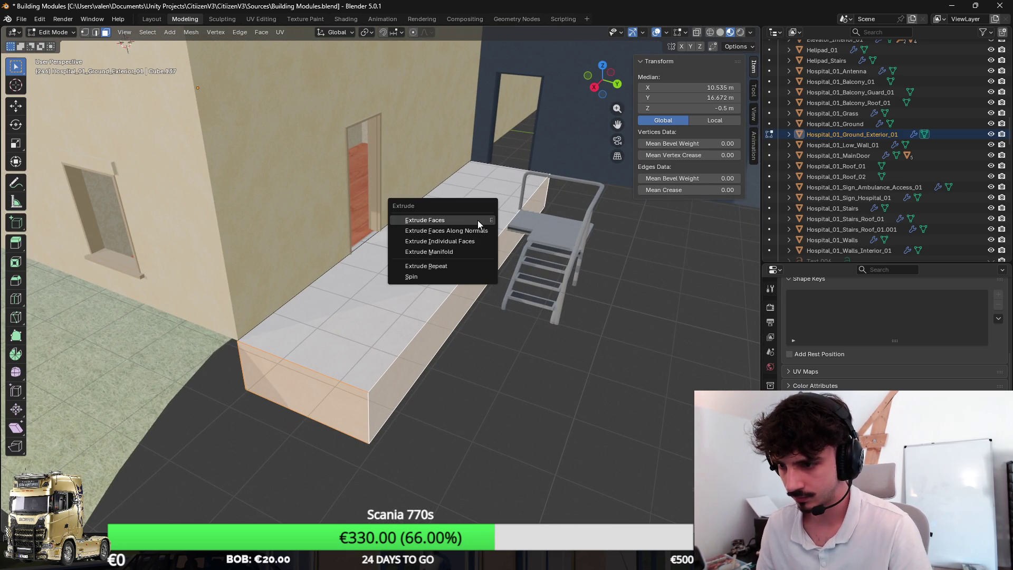
left_click(480, 220)
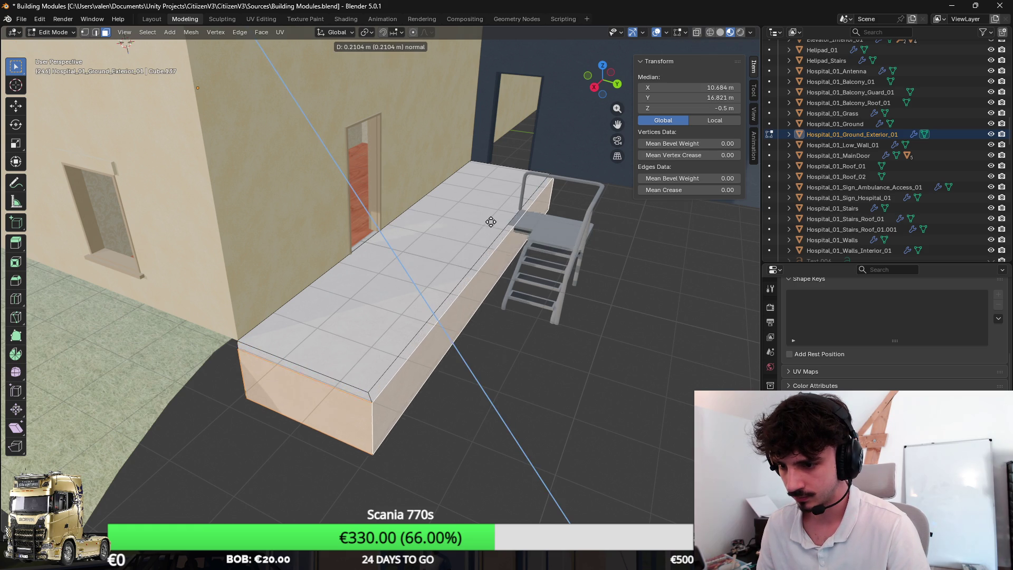
right_click(496, 225)
key("alt+e")
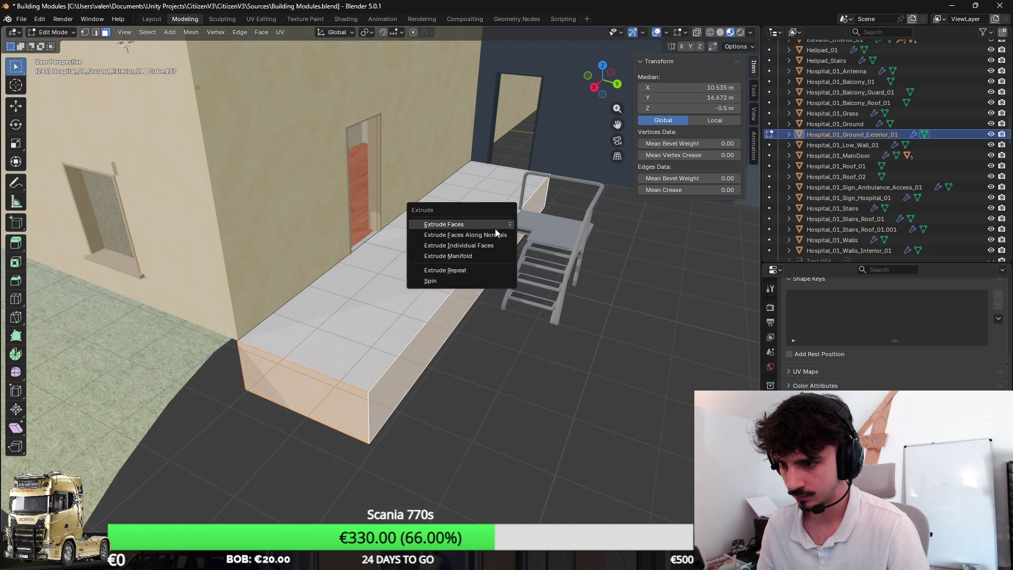
left_click(495, 227)
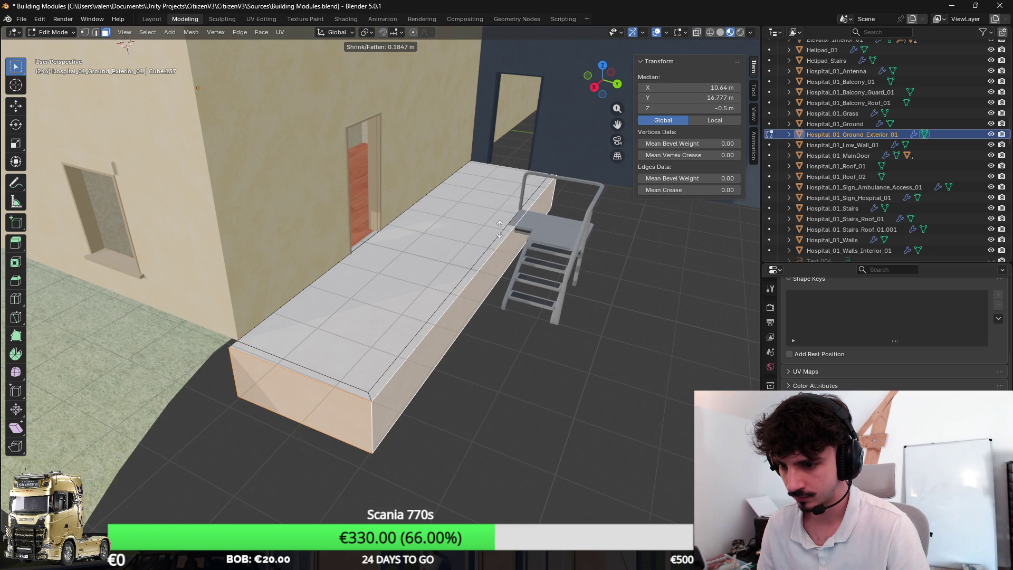
left_click(500, 229)
Select another part of the ledge, abandon a loop cut and switch to Top view
left_click_drag(349, 313, 383, 288)
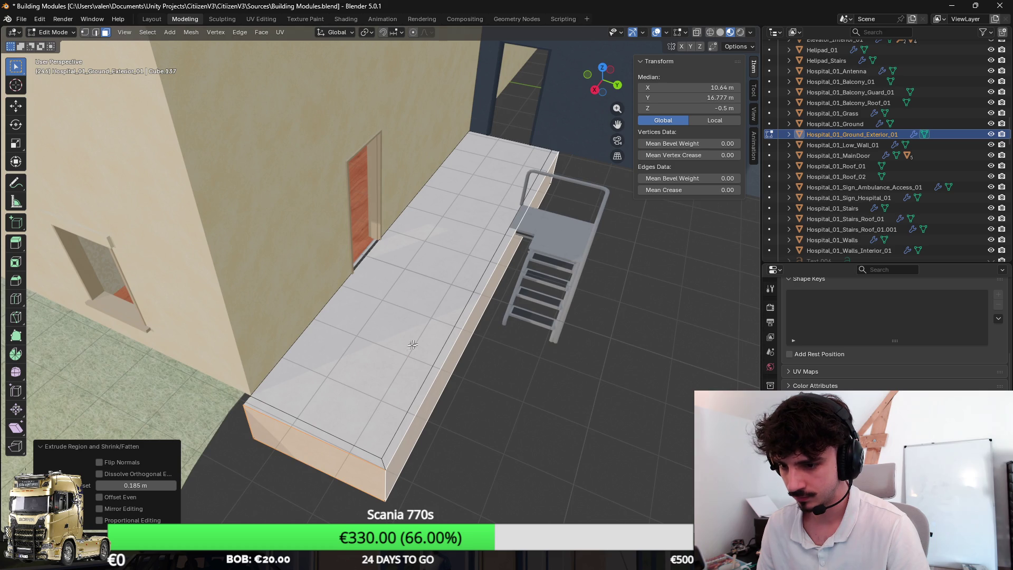
left_click(381, 426)
left_click_drag(496, 258, 485, 256)
key("ctrl+r")
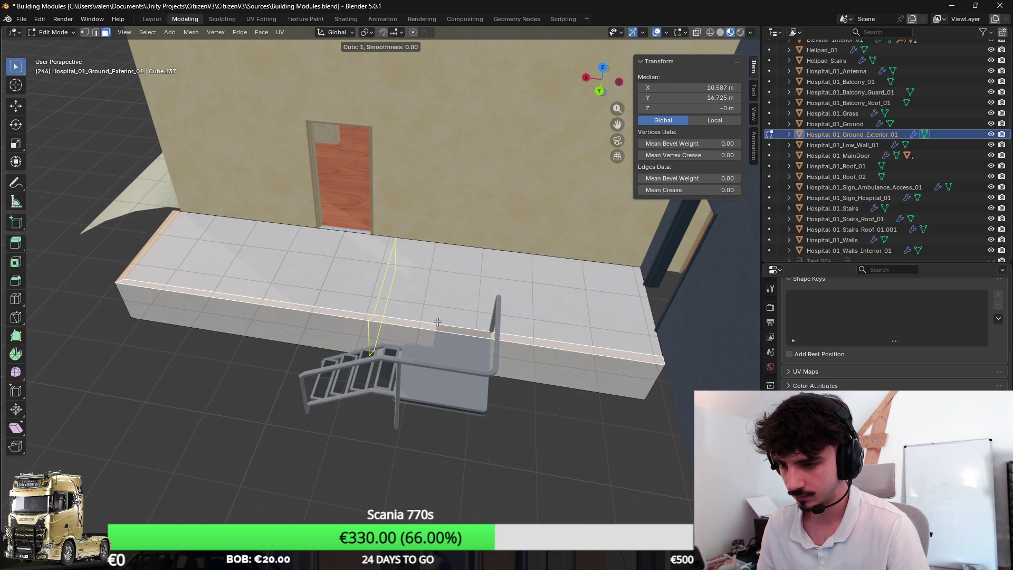
key("Escape")
key("KP_7")
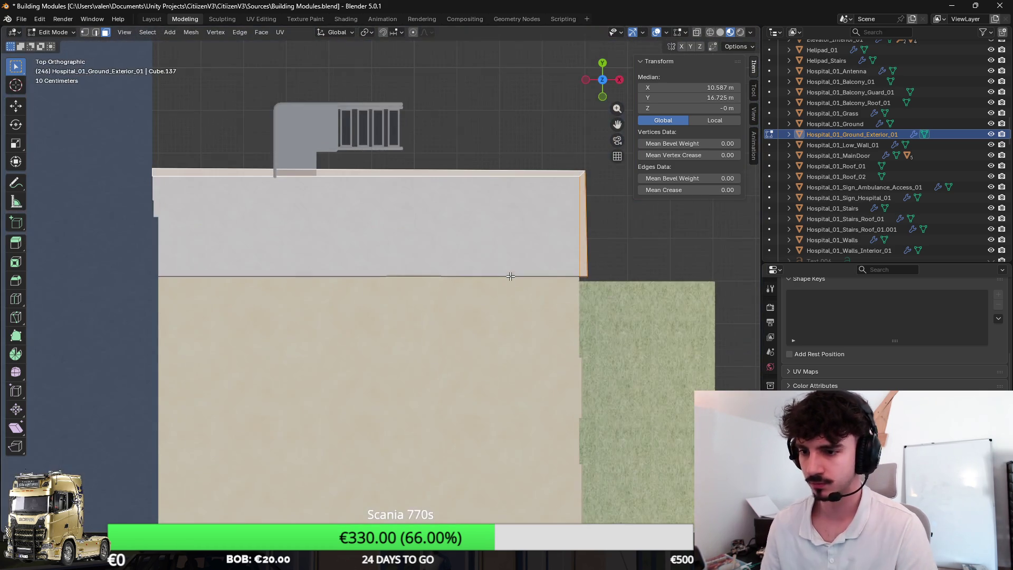
Knife-cut the ledge's back strip at the stair platform's right side, replacing a misplaced first cut
scroll(338, 222, "up", 3)
key("k")
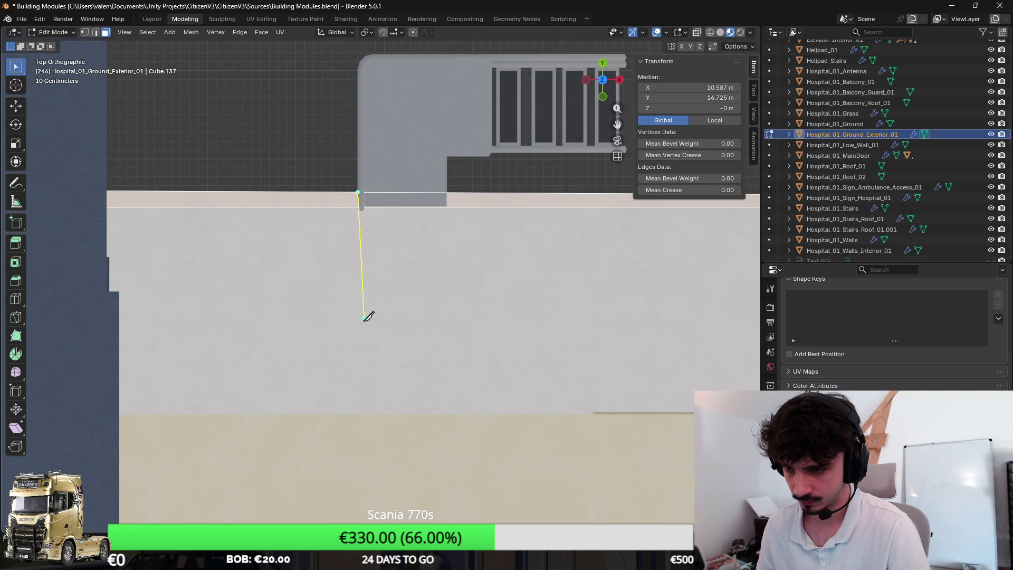
left_click(359, 415)
key("Return")
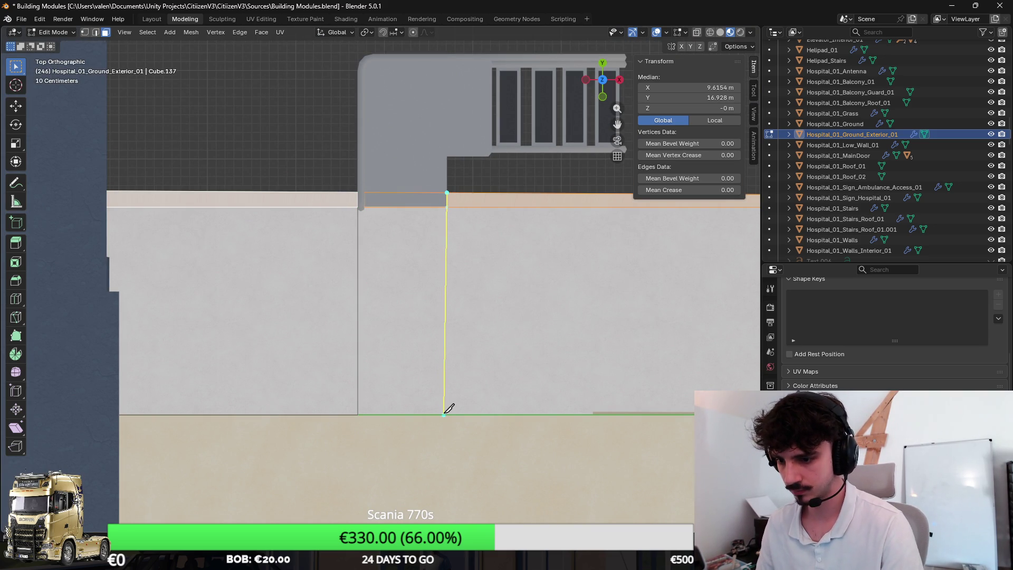
key("ctrl+z")
key("k")
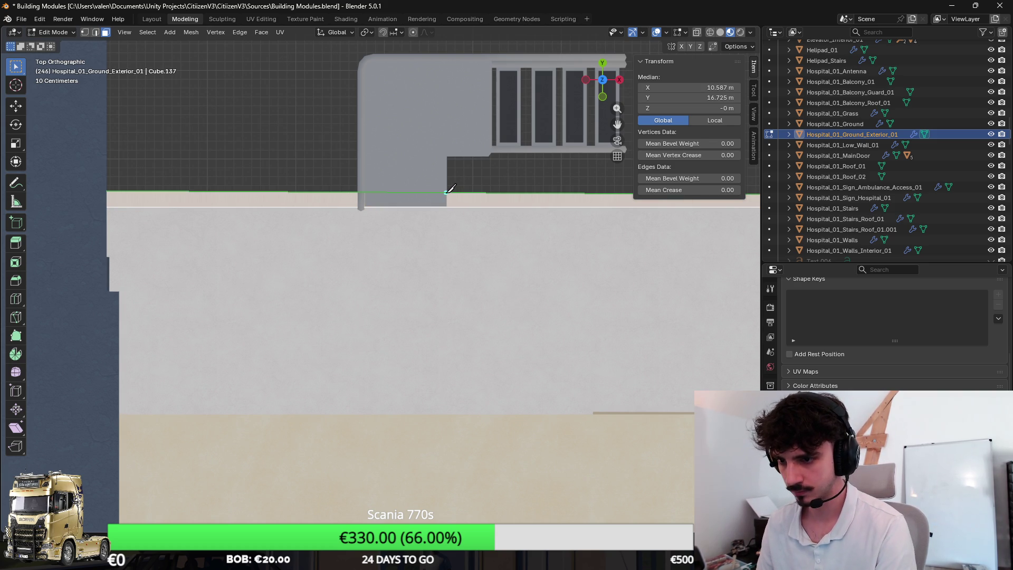
left_click(447, 191)
key("Return")
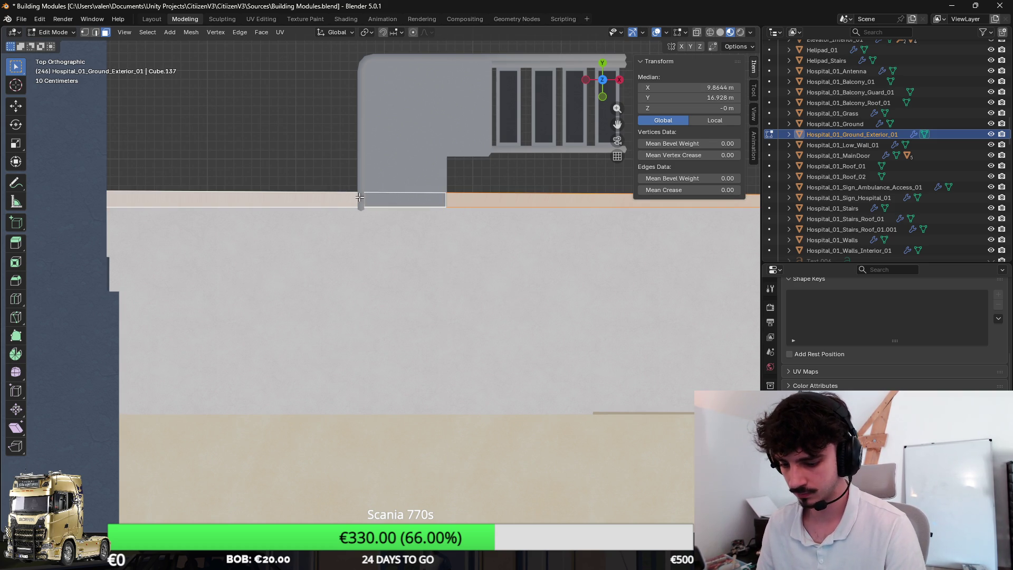
Cut the strip at the platform's left side, then select the strip and ledge side faces
left_click(360, 191)
left_click(360, 206)
key("Return")
left_click(265, 198)
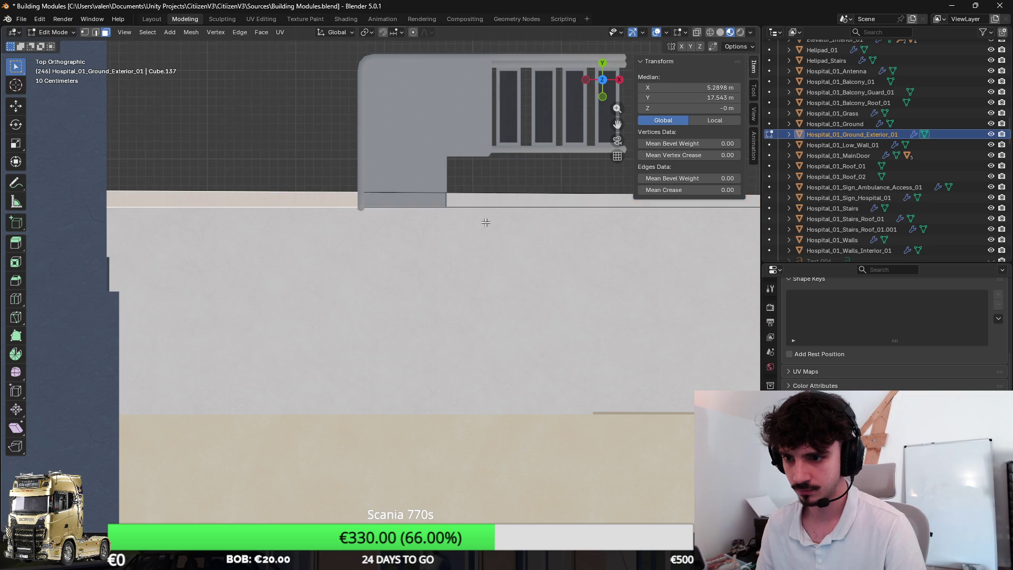
left_click(421, 265)
scroll(360, 336, "down", 3)
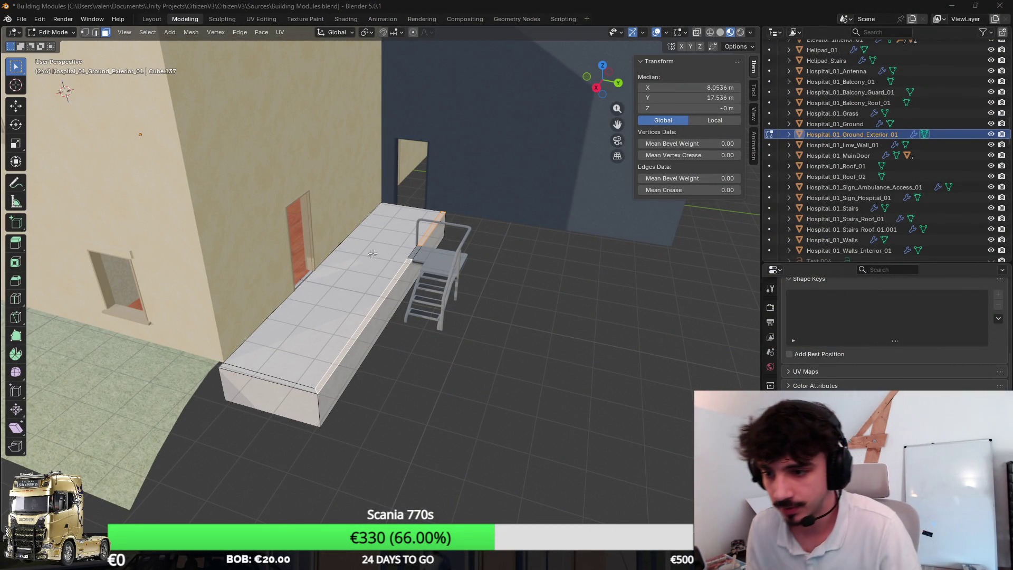
Extrude the ledge's top and end edges along their normal into a thin lip
scroll(355, 256, "up", 2)
left_click(411, 264)
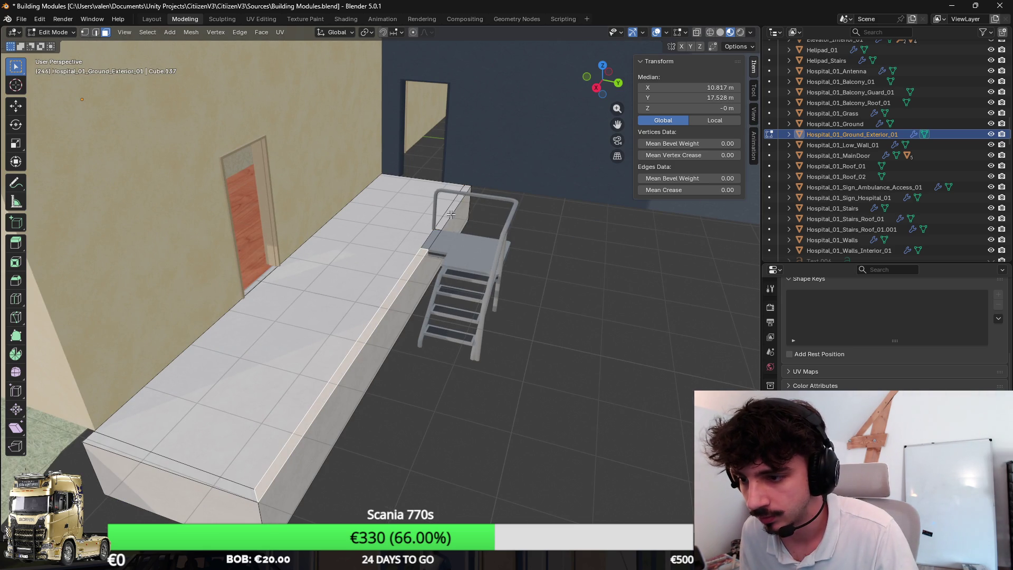
left_click(187, 465, "shift")
key("e")
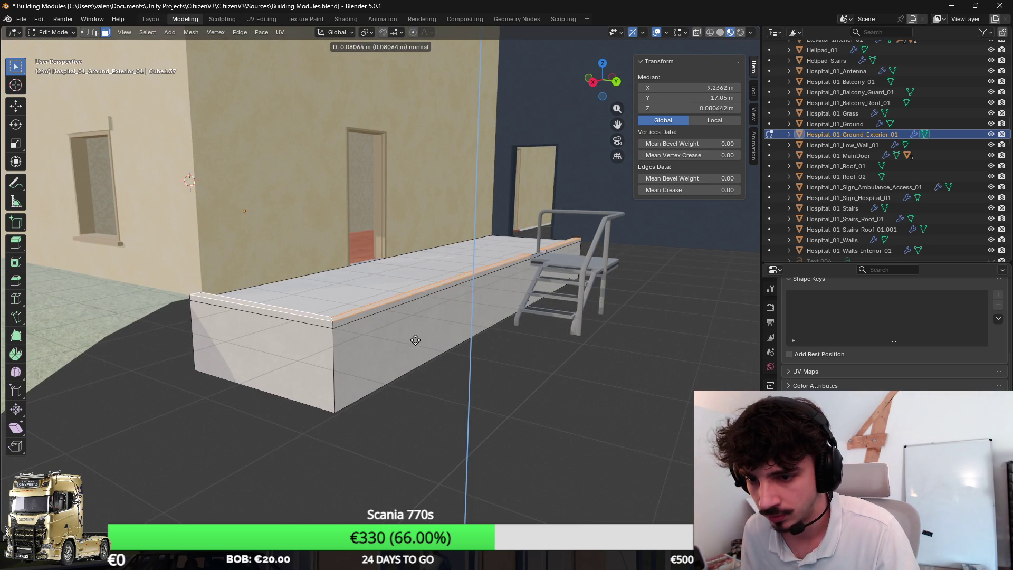
left_click(415, 339)
Select the whole connected ledge mesh and cube-project its UVs at size 2.5
key("Tab")
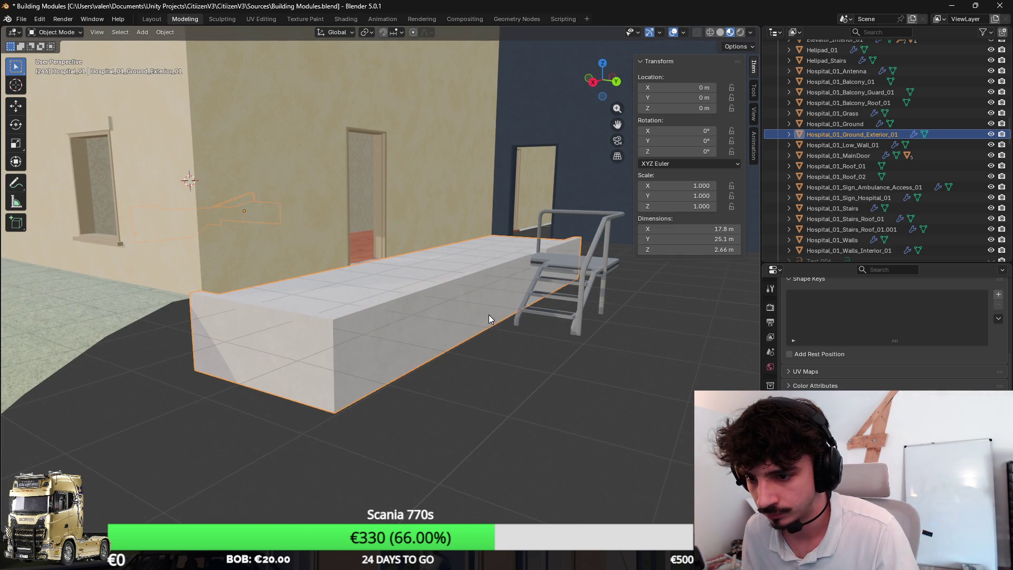
key("Tab")
key("alt+a")
key("l")
key("u")
left_click(406, 311)
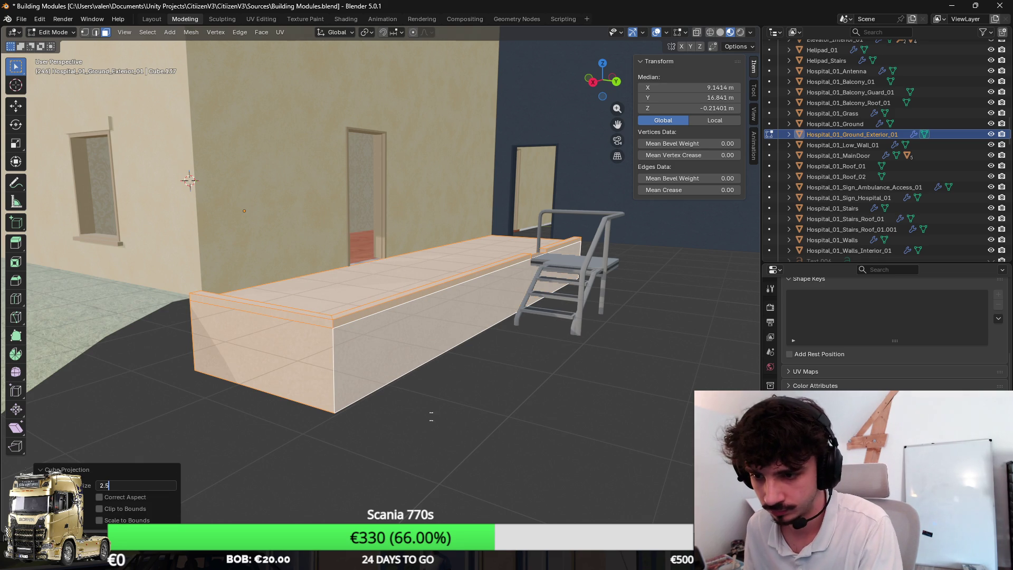
Deselect the ledge, exit its editing and switch to the grass mesh
key("alt+a")
key("Tab")
key("Tab")
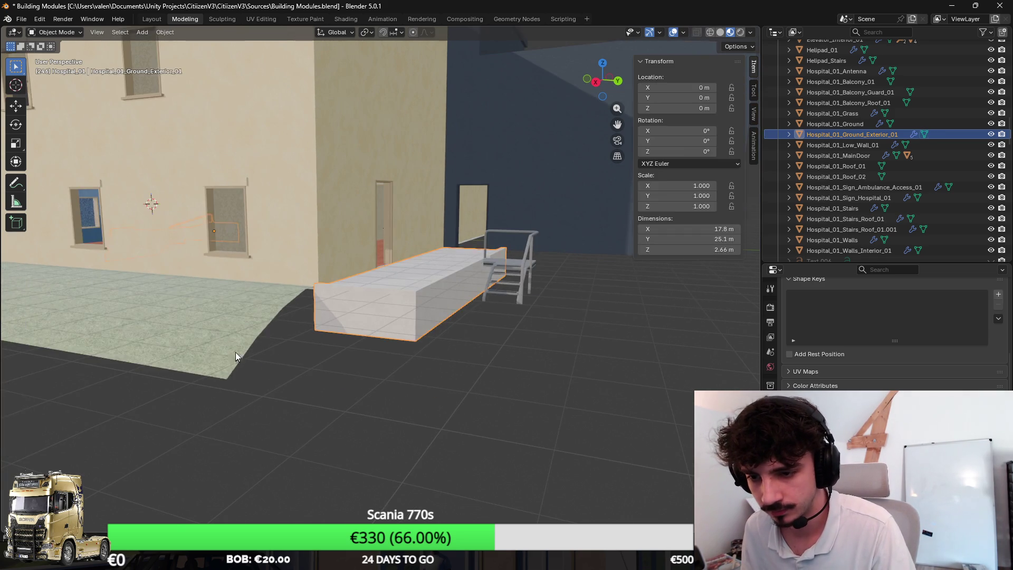
key("alt+q")
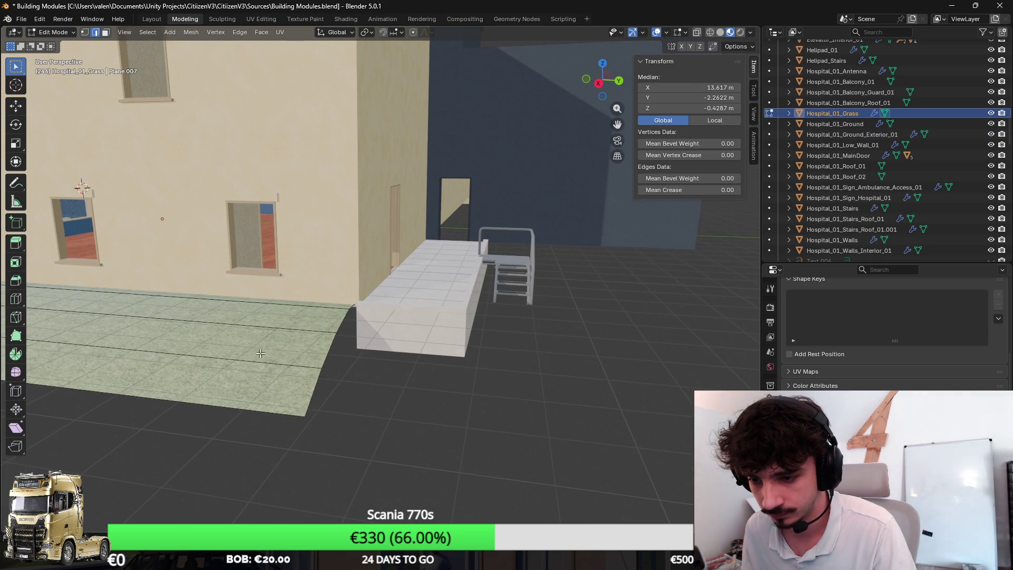
Move the grass strip out along Y and turn it 90° about Z
key("g")
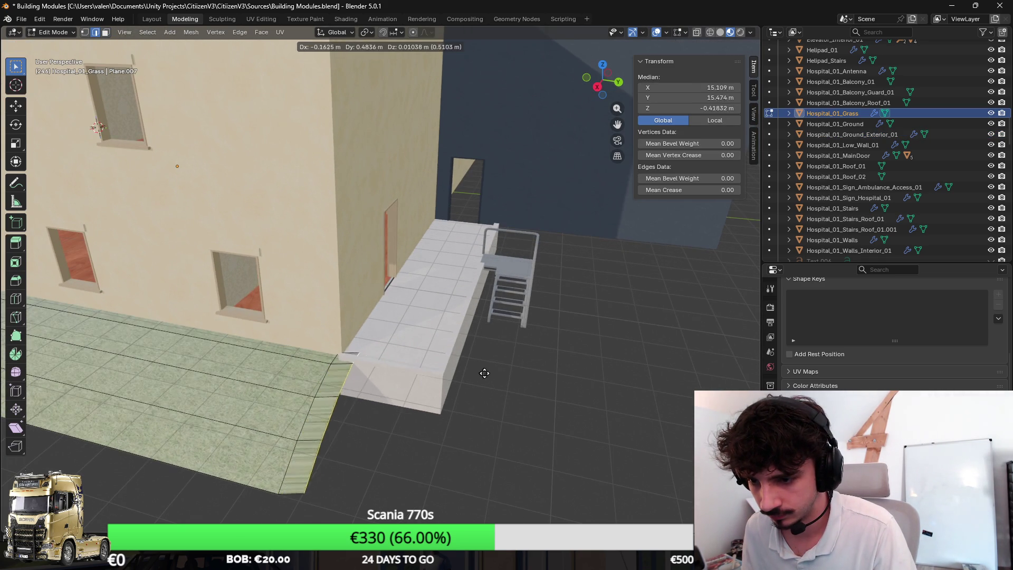
left_click(545, 393)
key("ctrl+z")
key("e")
key("Escape")
key("g")
left_click(667, 377)
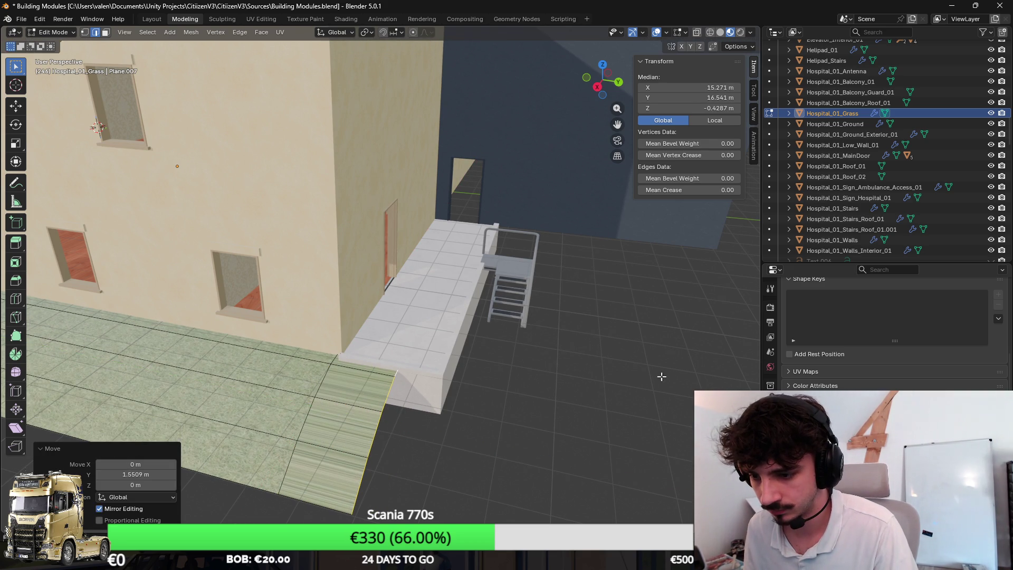
key("r")
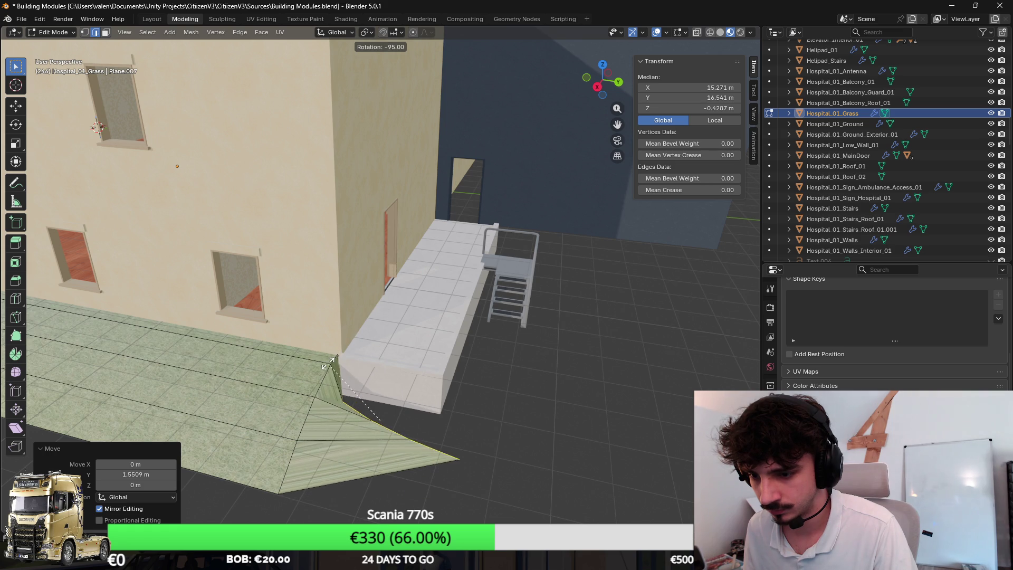
key("Escape")
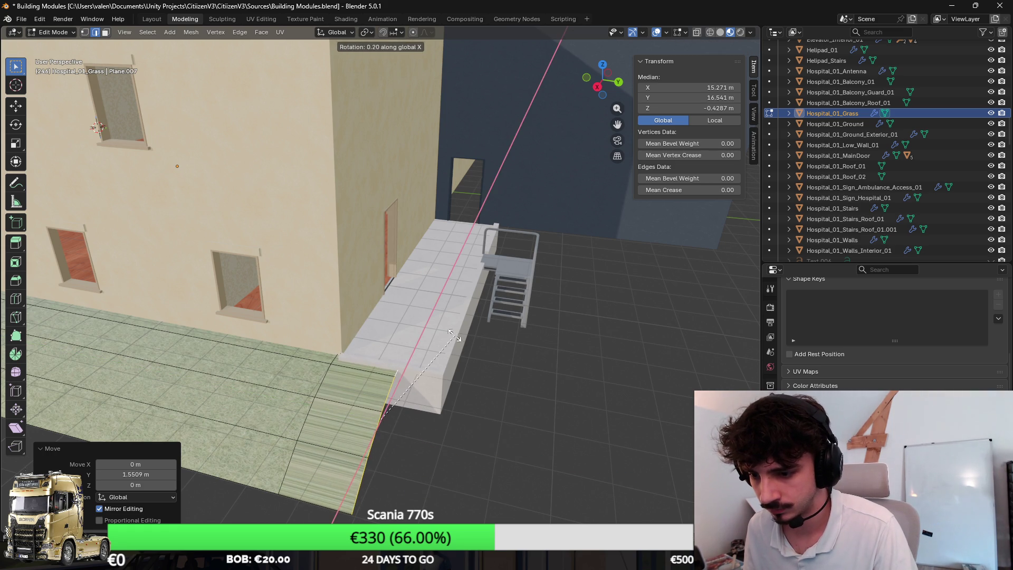
key("z")
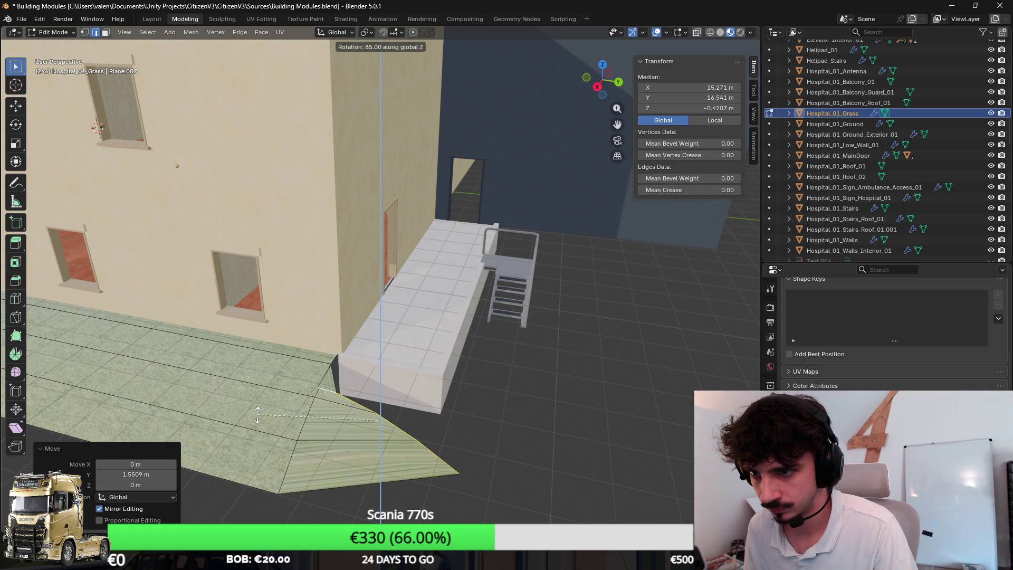
left_click(256, 419)
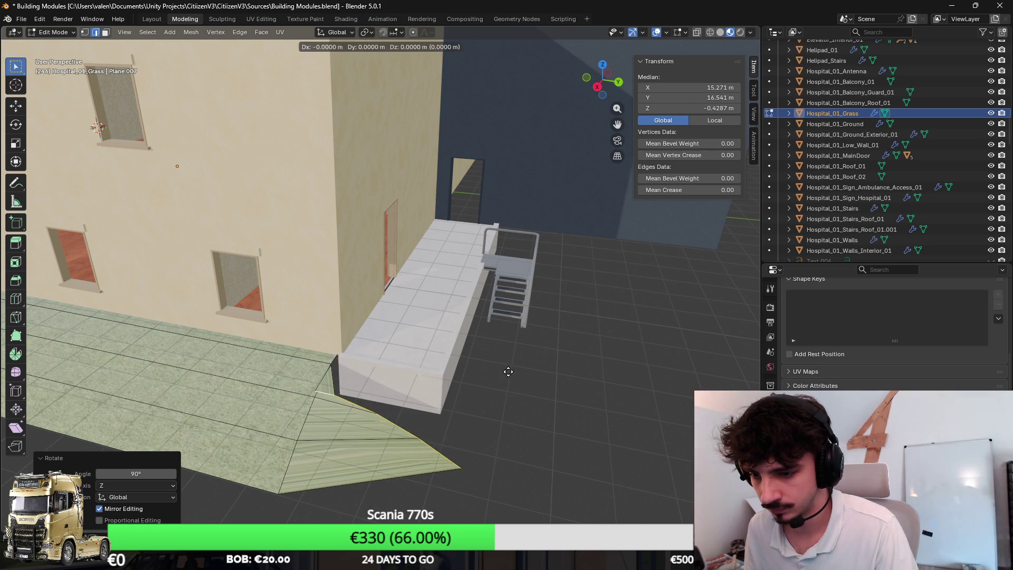
Shift the rotated grass strip along the X axis into place against the slab end
key("g")
key("x")
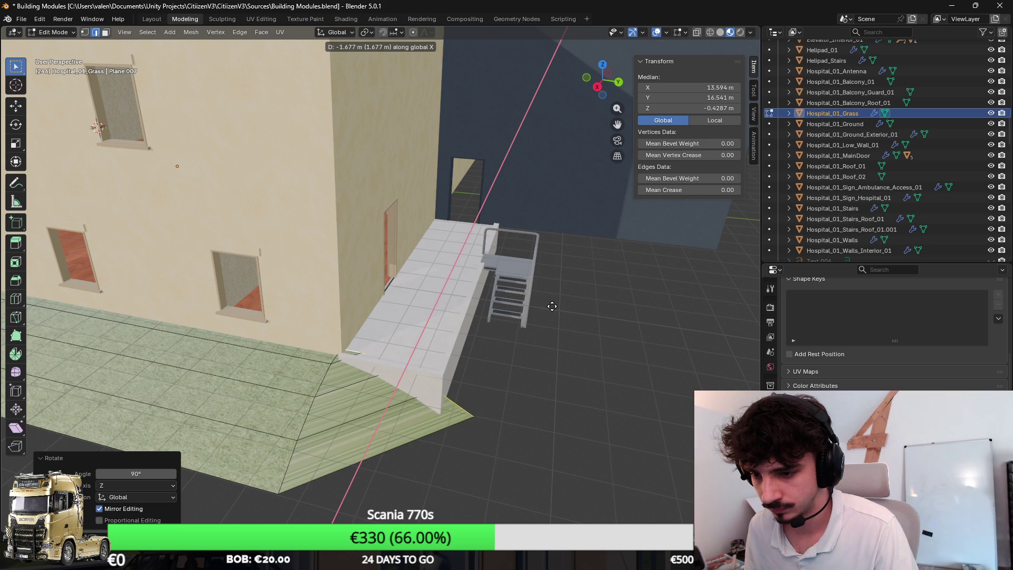
left_click(546, 311)
scroll(460, 294, "up", 3)
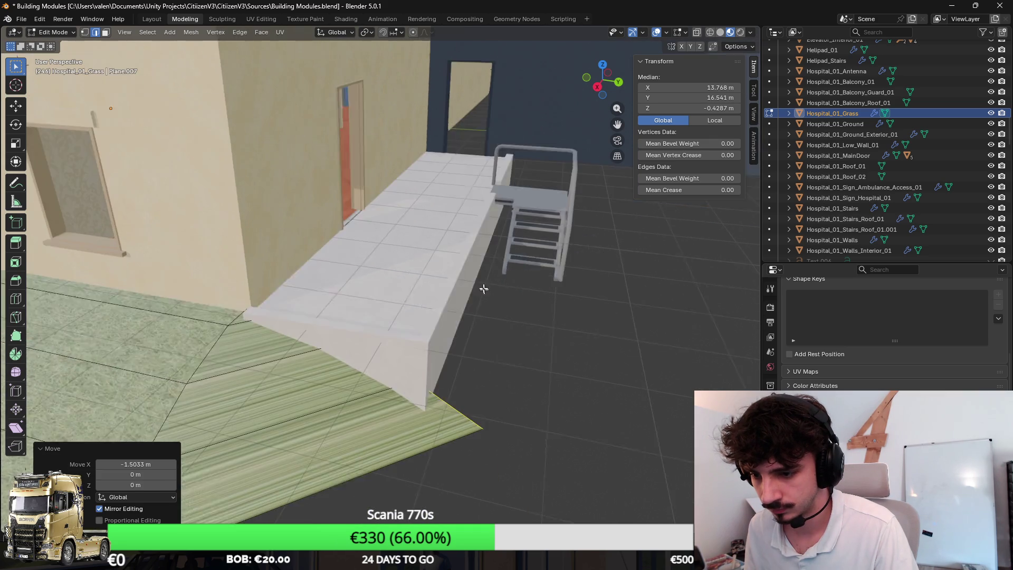
scroll(460, 293, "up", 5)
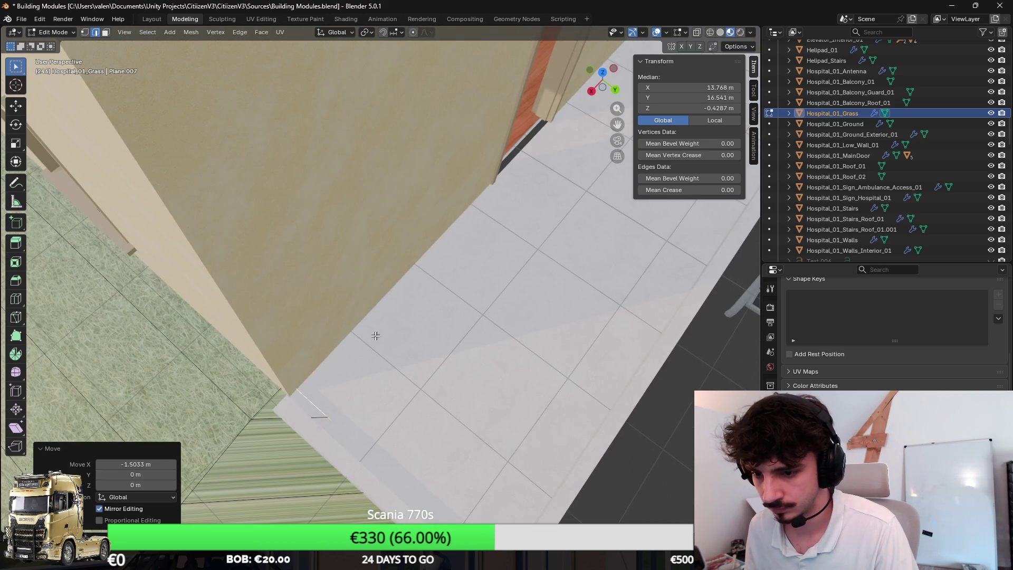
scroll(453, 274, "down", 5)
key("g")
key("z")
right_click(487, 211)
Add a centred loop cut across the grass strip near the ledge
key("ctrl+r")
left_click(367, 296)
right_click(367, 296)
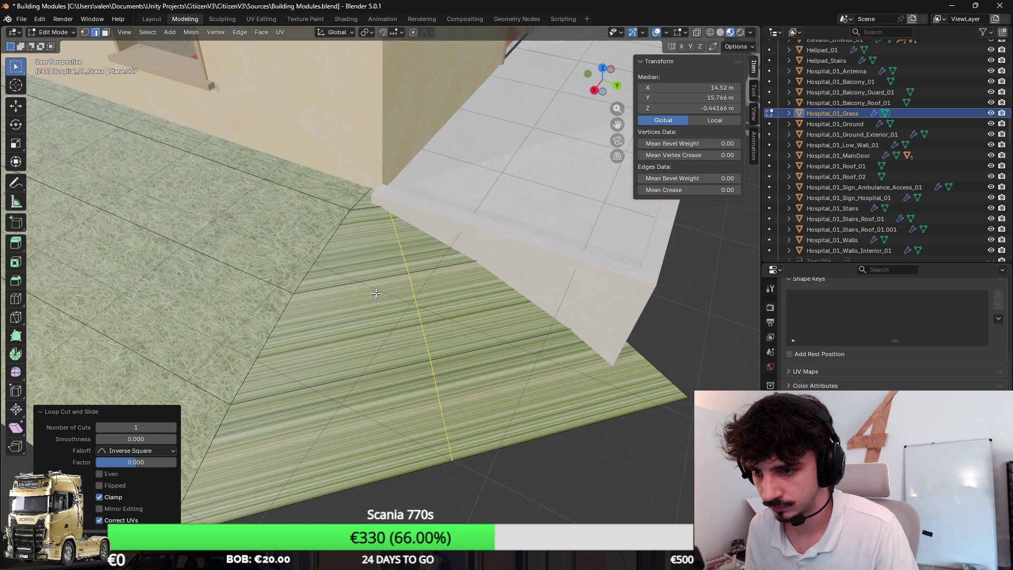
scroll(474, 241, "up", 2)
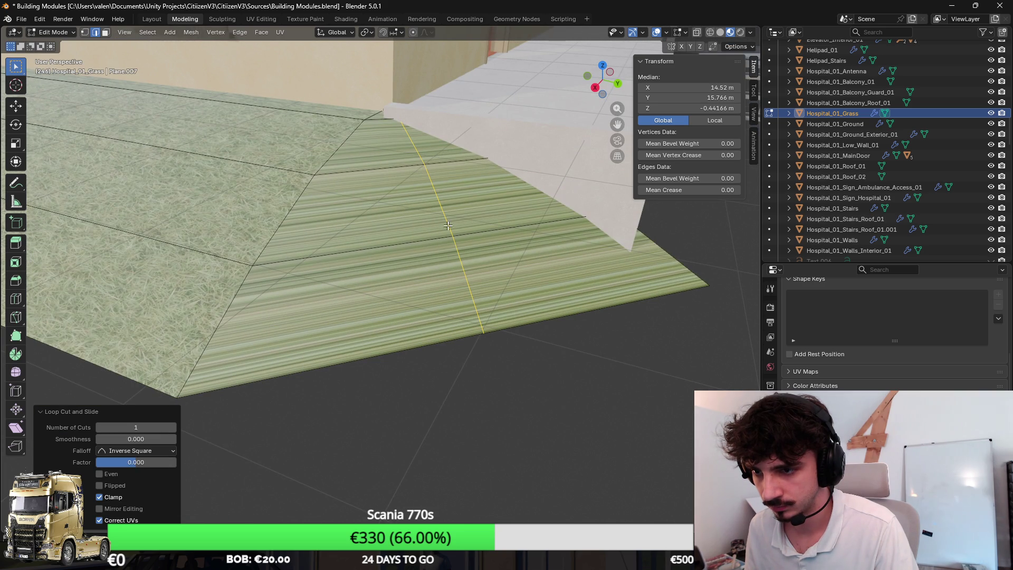
Cube-project the whole grass mesh's UVs at cube size 2.5 and return to object mode
key("a")
key("u")
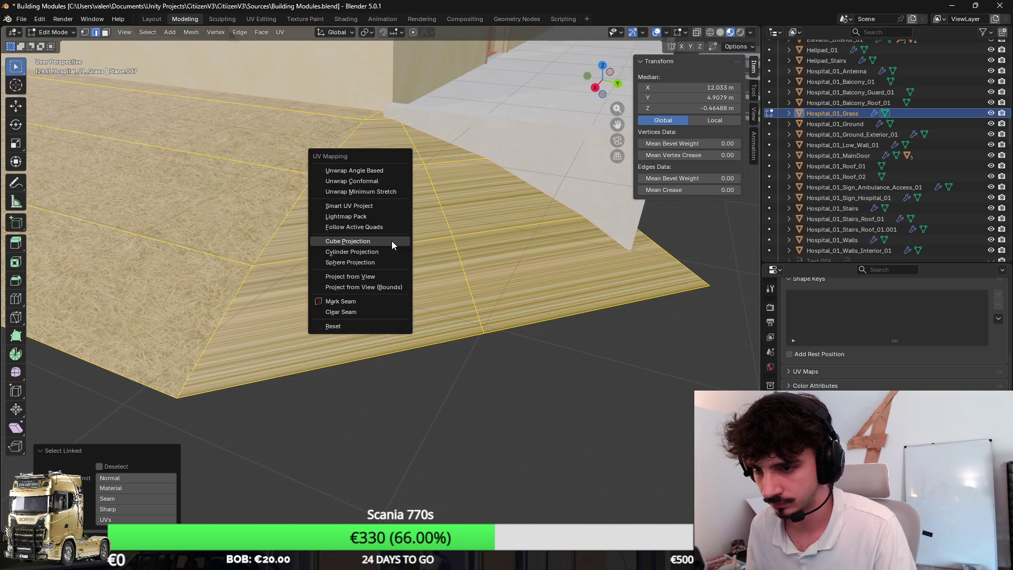
left_click(391, 240)
double_click(135, 485)
type("2")
key("Return")
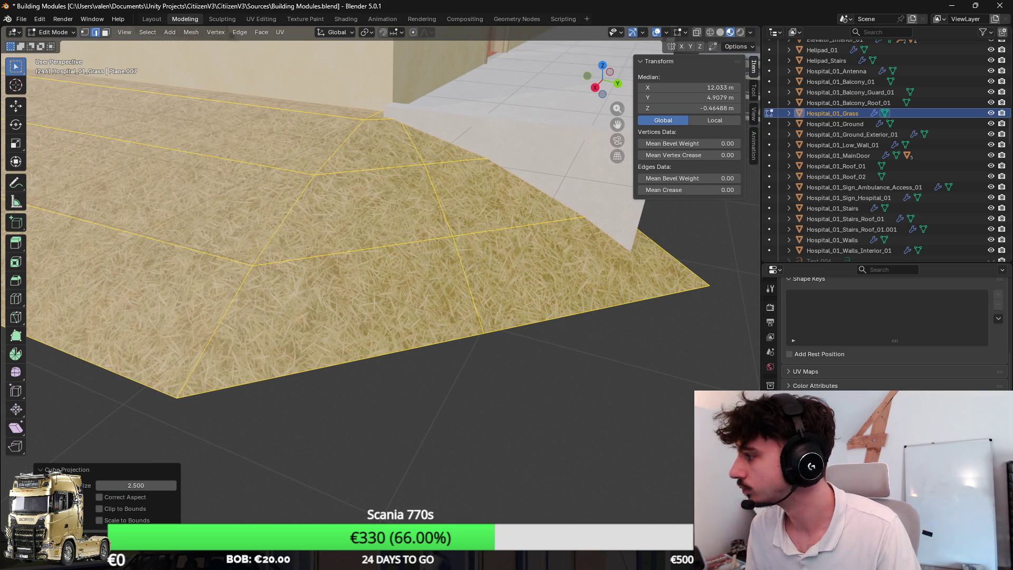
scroll(563, 321, "down", 5)
key("Tab")
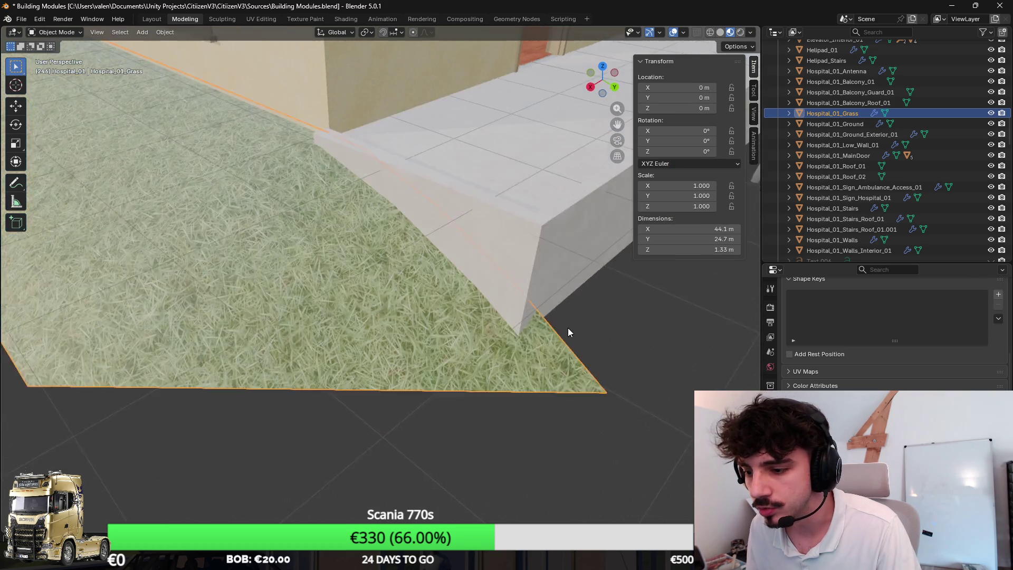
Enter vertex editing on the grass in X-ray and pick the wedge corner vertices
scroll(510, 304, "up", 2)
key("Tab")
key("2")
left_click(86, 32)
key("shift+z")
left_click(442, 220)
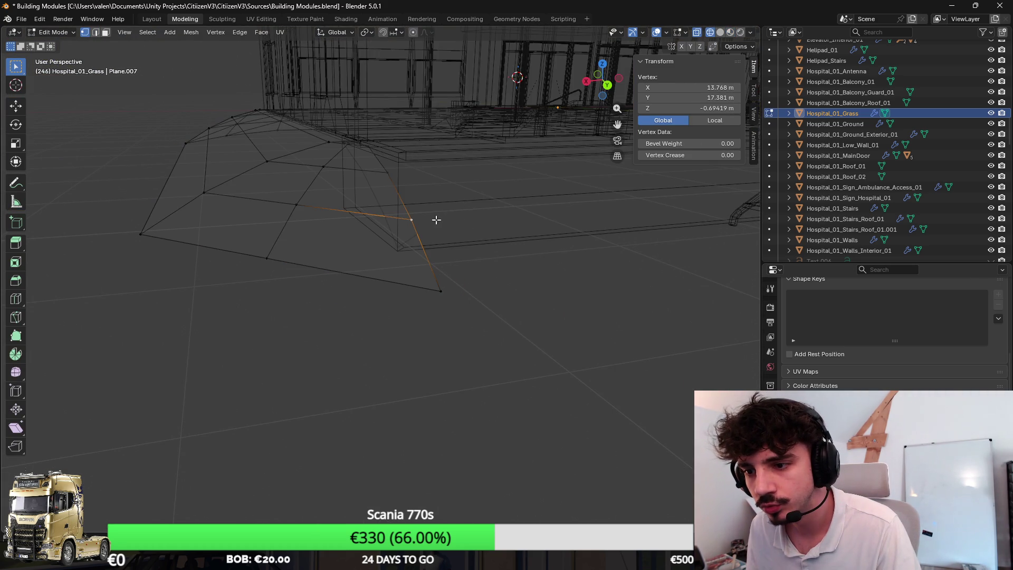
left_click(389, 176, "shift")
left_click(441, 288, "shift")
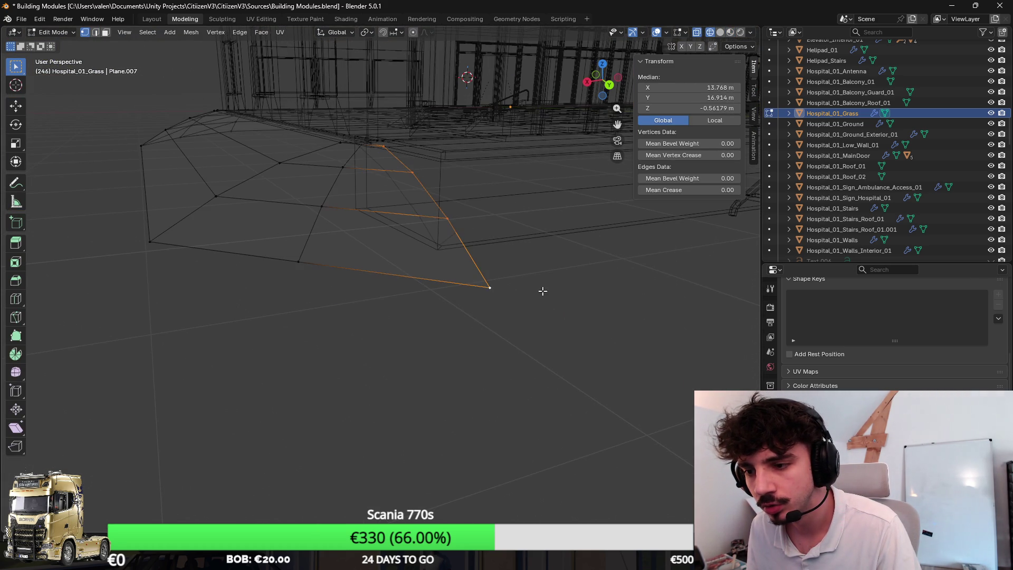
key("s")
key("y")
key("y")
key("z")
key("Escape")
Reselect the wedge vertices and scale them along Y to 0.644
left_click(476, 247)
left_click(490, 287, "shift")
scroll(527, 287, "up", 3)
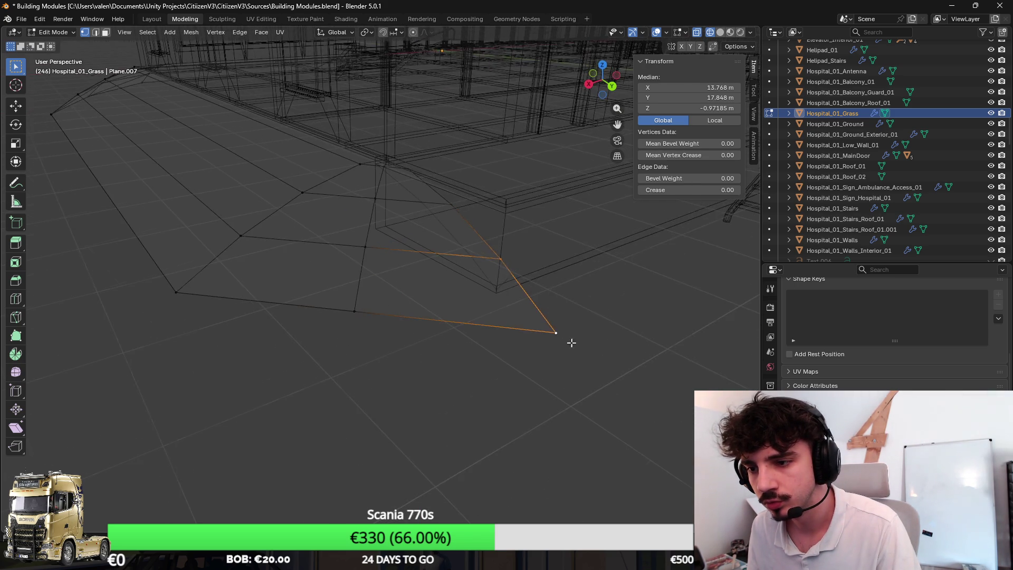
left_click(589, 341)
key("g")
key("y")
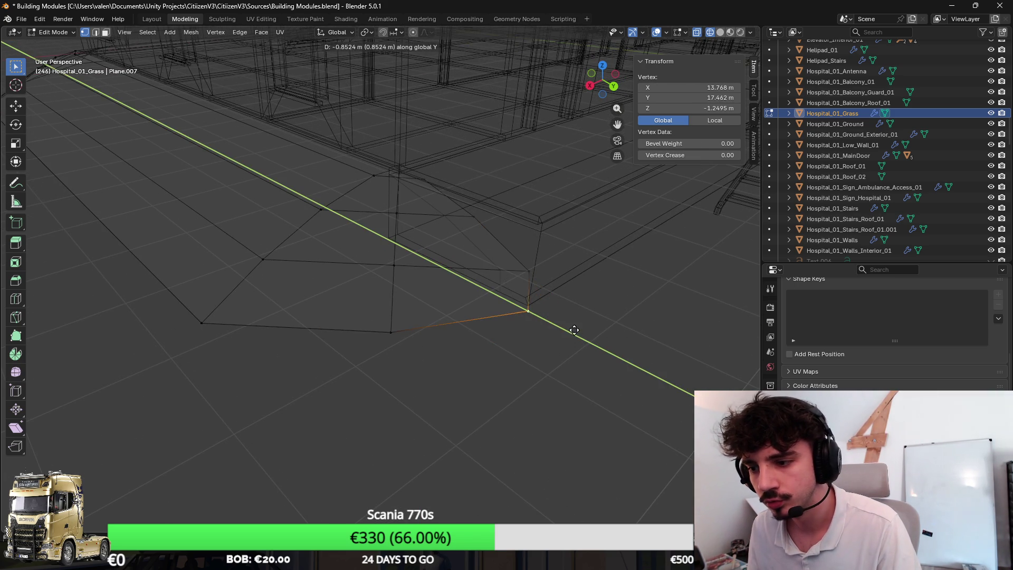
key("Escape")
left_click(528, 270, "shift")
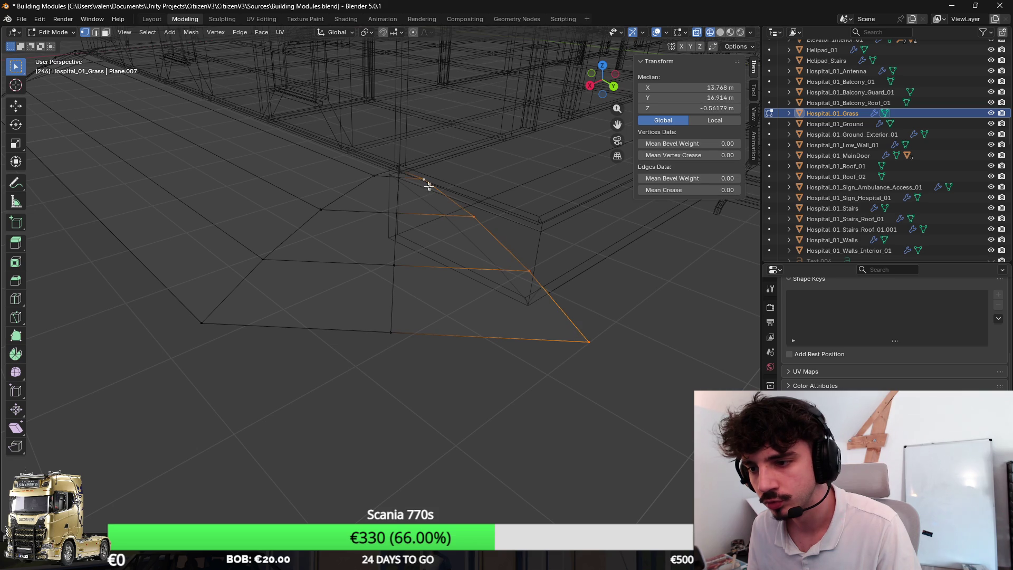
key("y")
left_click(576, 253)
Move the selected wedge vertices back along Y by -0.432 and view textures
key("g")
key("y")
left_click(551, 240)
key("z")
left_click(554, 264)
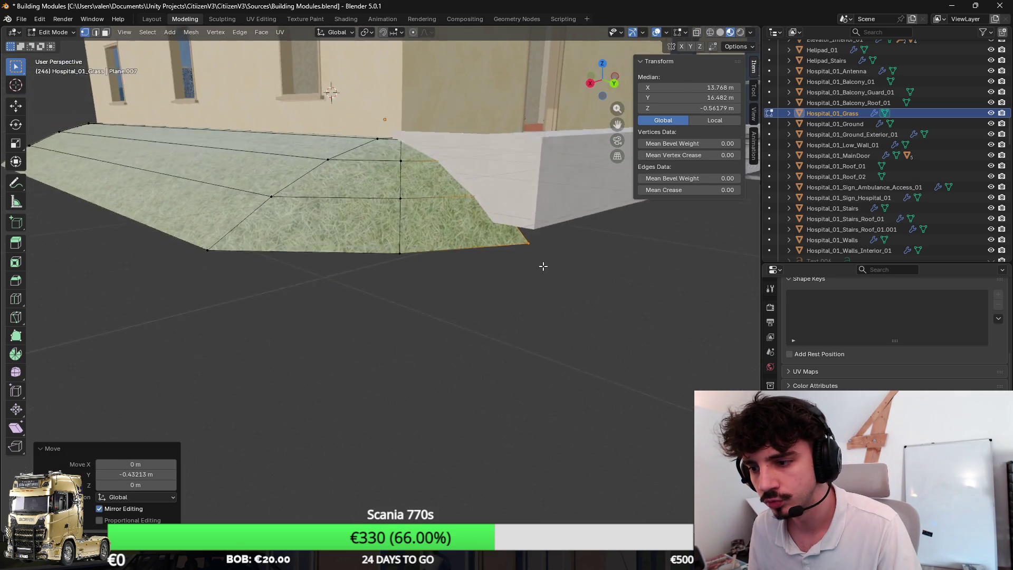
scroll(555, 292, "up", 3)
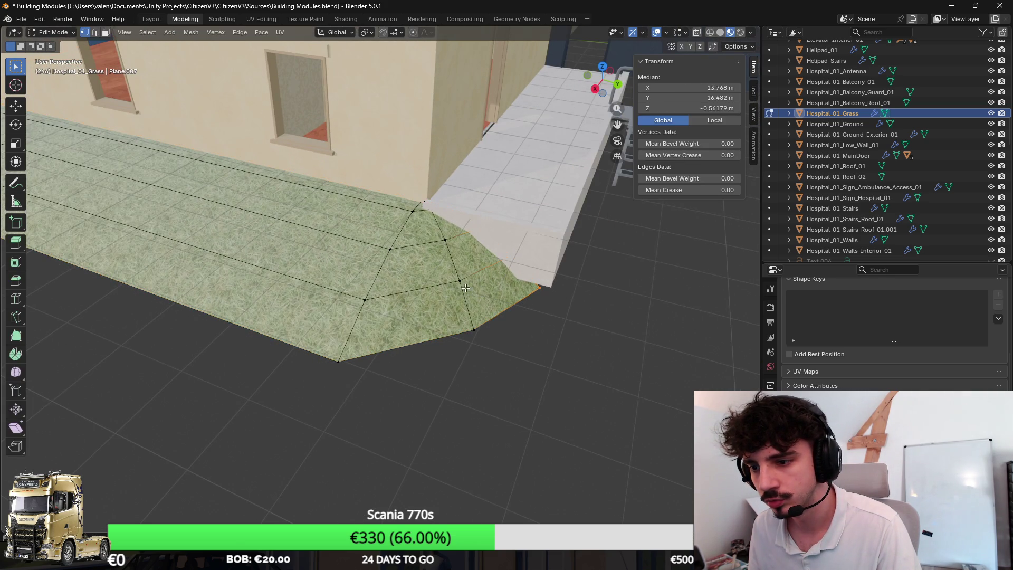
Brush-select the wedge corner faces and triangulate them
key("3")
key("shift+z")
key("c")
mouse_move(468, 277)
left_mouse_down()
mouse_move(471, 295)
mouse_move(440, 237)
mouse_move(437, 311)
left_mouse_up()
key("ctrl+f")
left_click(543, 332)
Return to object mode with material shading and save the blend file
key("Tab")
key("z")
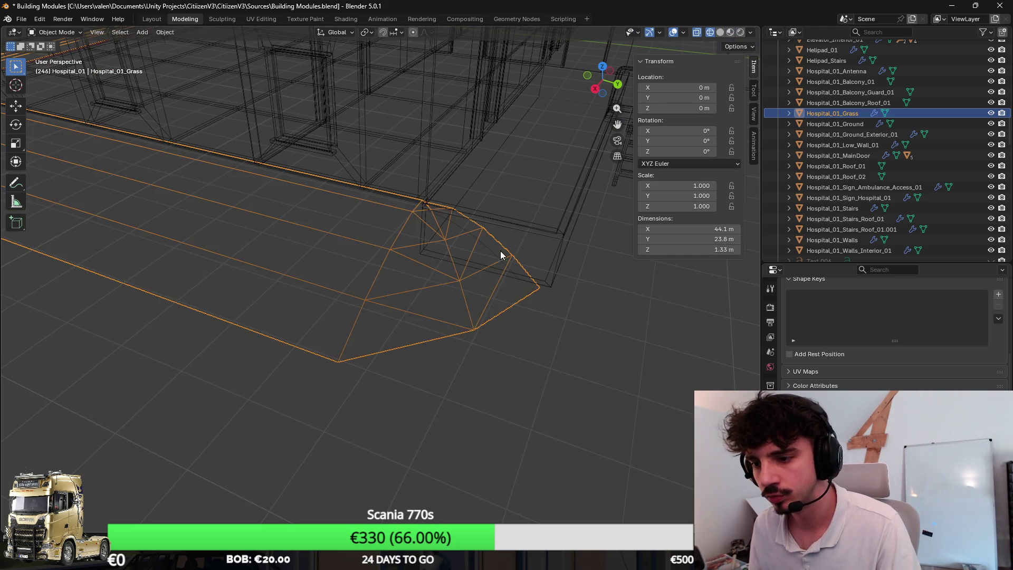
left_click(485, 358)
key("ctrl+s")
left_click(21, 19)
Export the grass from Blender as an FBX file
mouse_move(69, 180)
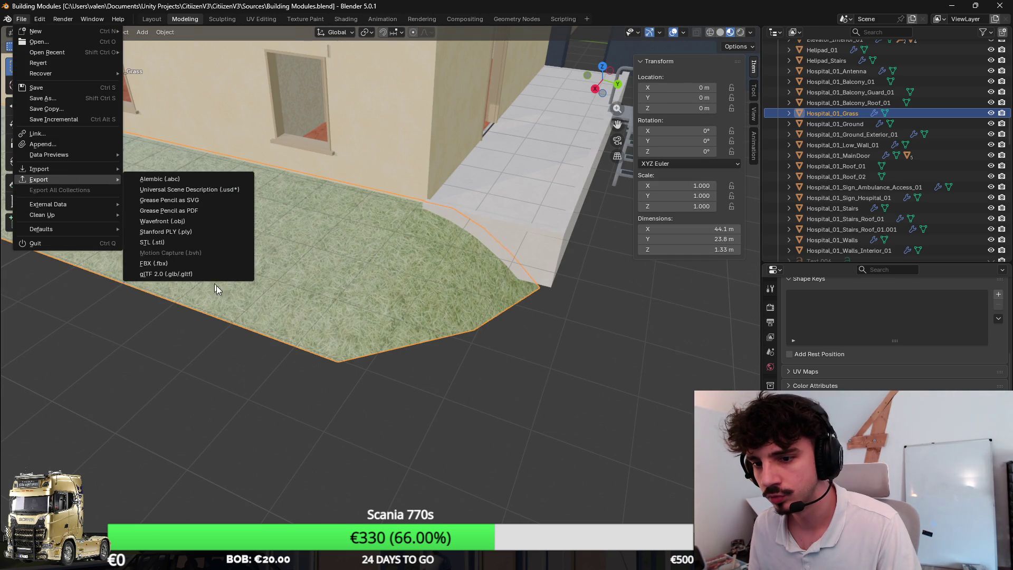
left_click(154, 263)
left_click(496, 373)
In Unity, select the terrain, choose Paint Texture and orbit to inspect the grass by the ramp
key("alt+Tab")
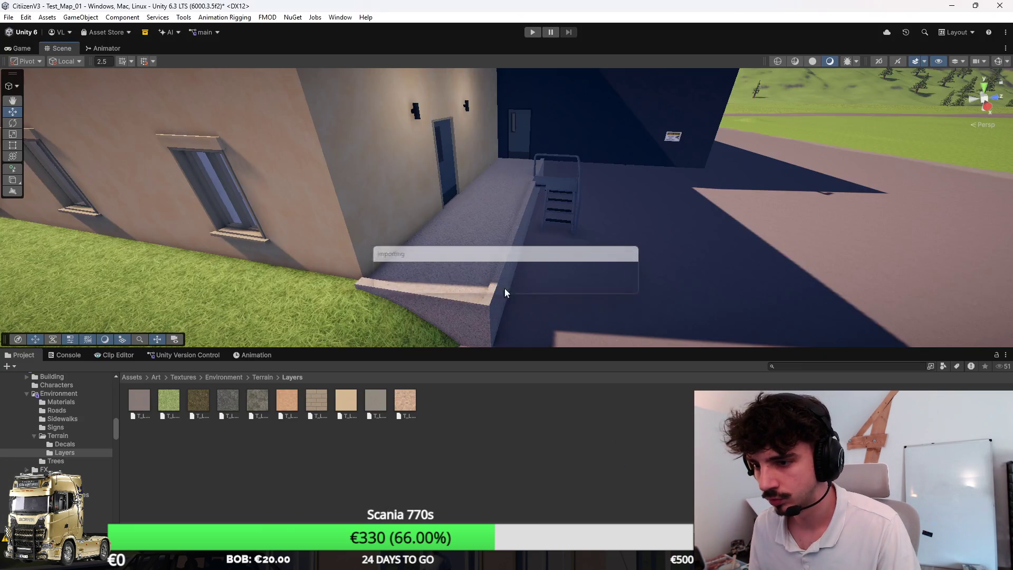
left_click(662, 305)
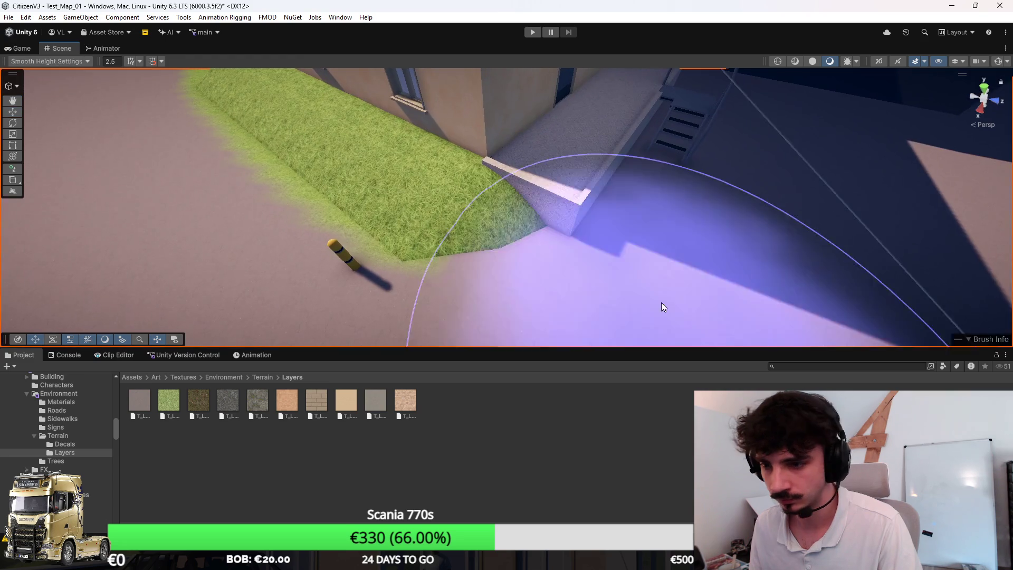
left_click(11, 133)
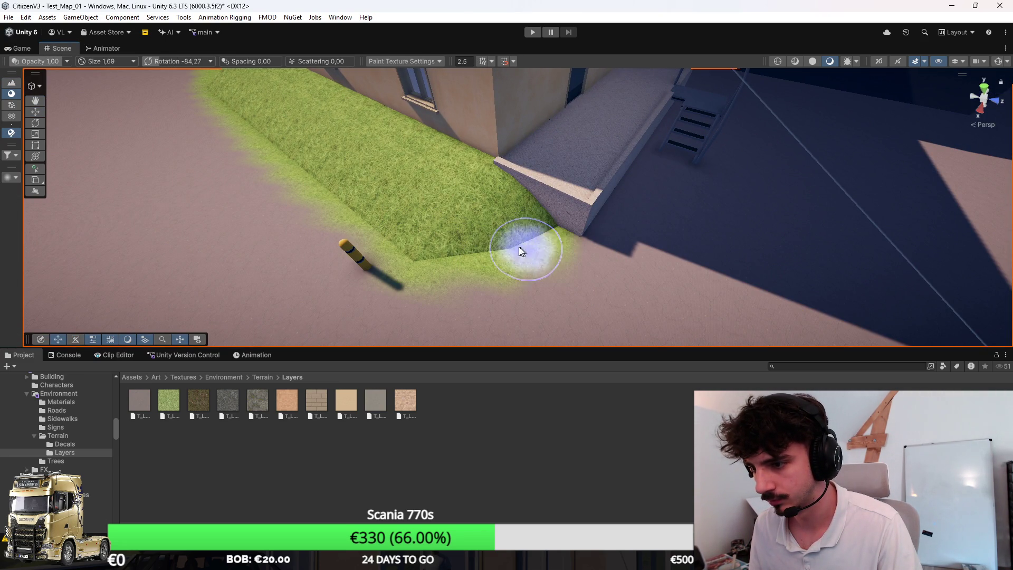
mouse_move(358, 211)
left_mouse_down()
mouse_move(588, 264)
mouse_move(492, 228)
mouse_move(593, 289)
mouse_move(575, 231)
mouse_move(580, 183)
mouse_move(723, 212)
left_mouse_up()
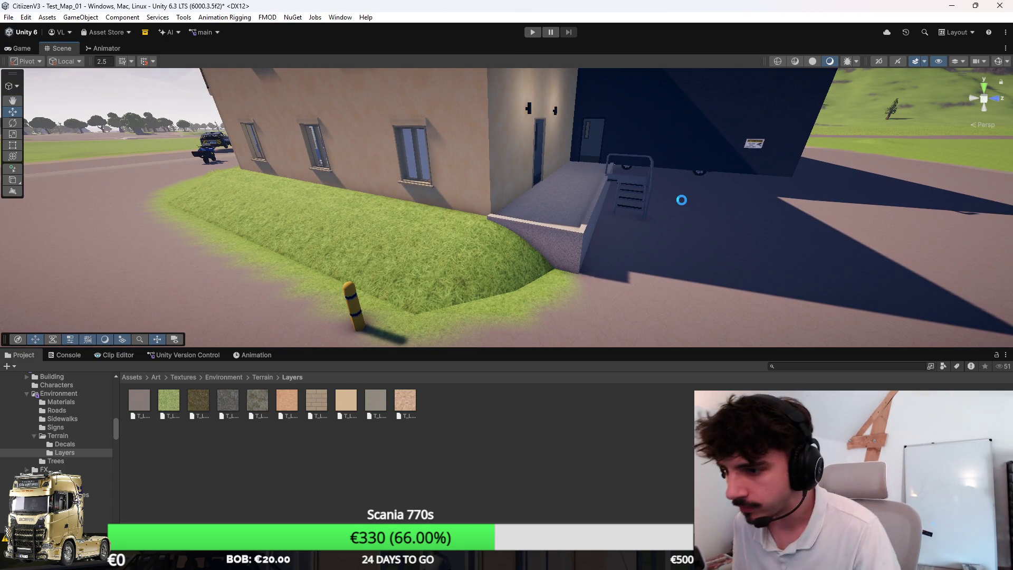
mouse_move(696, 199)
left_mouse_down()
mouse_move(593, 211)
mouse_move(536, 197)
mouse_move(479, 216)
mouse_move(708, 208)
mouse_move(613, 235)
mouse_move(631, 219)
mouse_move(714, 224)
mouse_move(595, 232)
mouse_move(594, 262)
mouse_move(603, 253)
mouse_move(633, 299)
left_mouse_up()
key("alt+Tab")
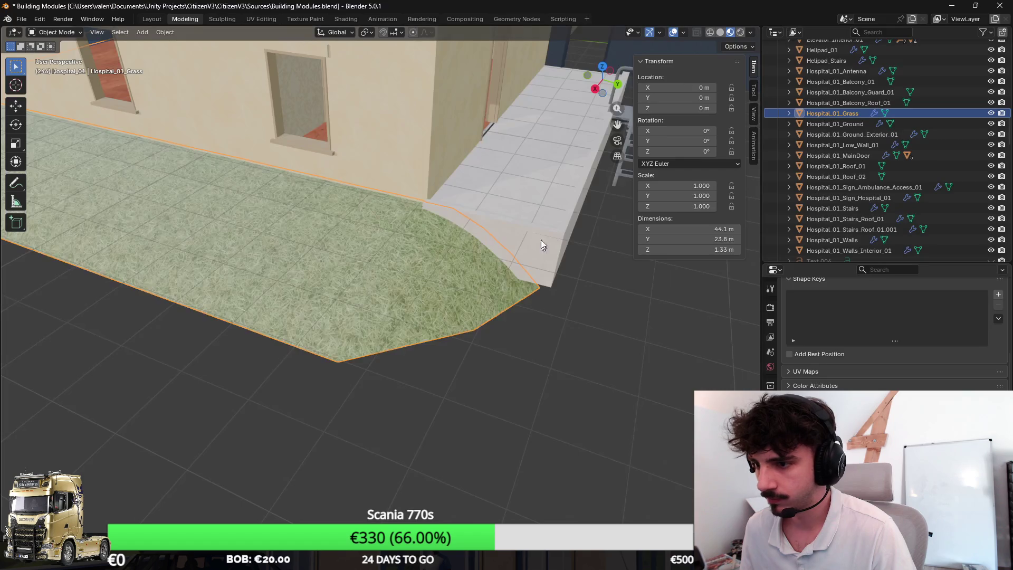
Deselect the grass and add a new plane to the scene
scroll(589, 268, "down", 3)
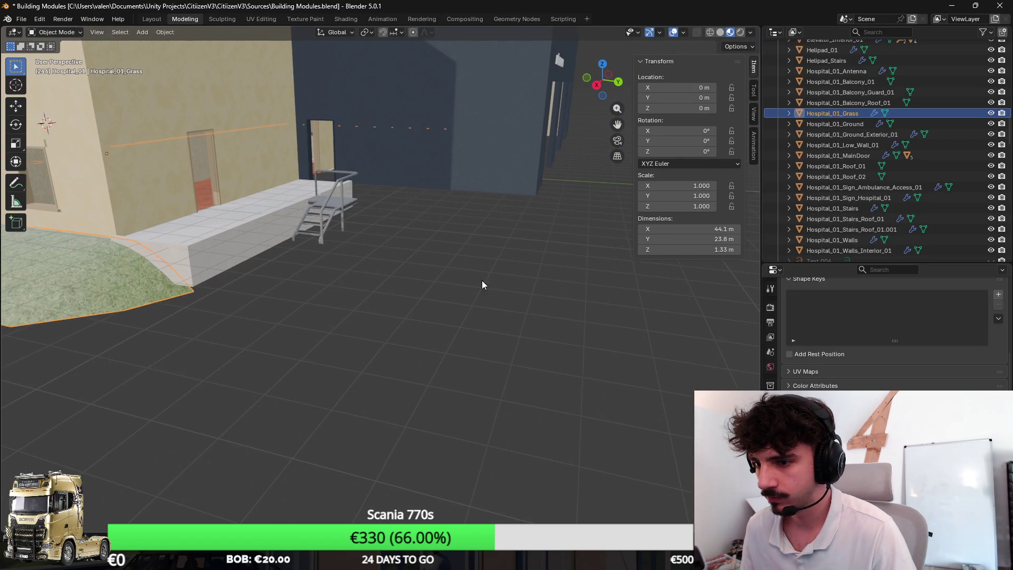
key("Tab")
key("Tab")
left_click(534, 277)
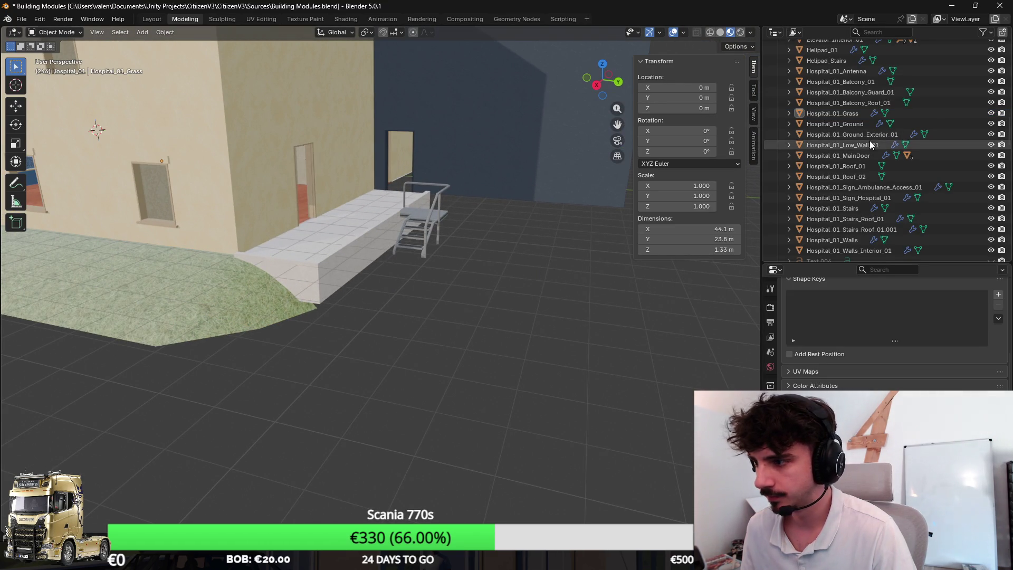
scroll(869, 140, "up", 3)
key("shift+a")
mouse_move(472, 248)
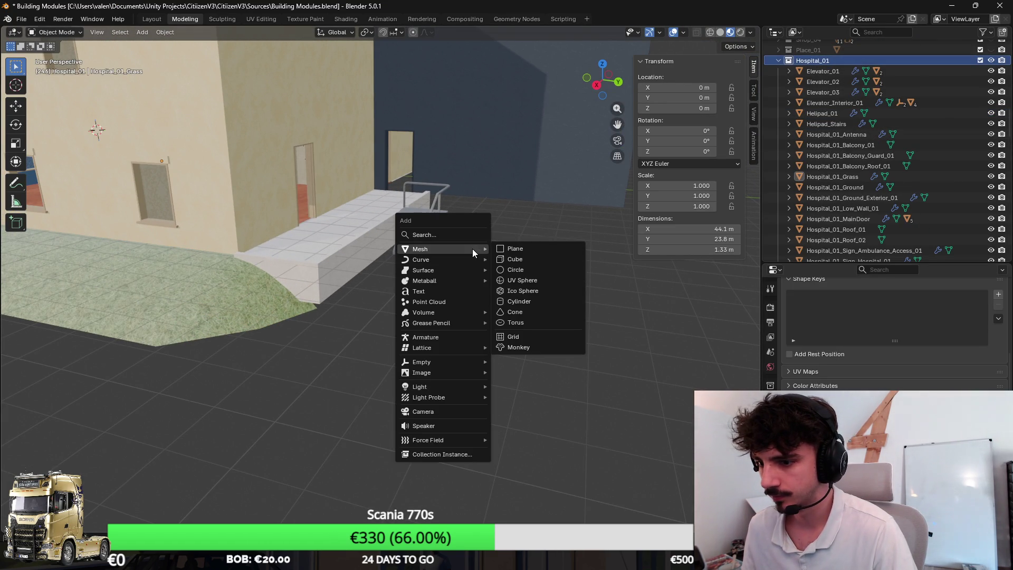
left_click(521, 247)
Set the plane's X and Y location to 0
scroll(450, 253, "down", 5)
mouse_move(359, 239)
left_mouse_down()
mouse_move(445, 239)
mouse_move(414, 242)
left_mouse_up()
left_click(680, 87)
type("0")
key("Tab")
type("0")
key("Return")
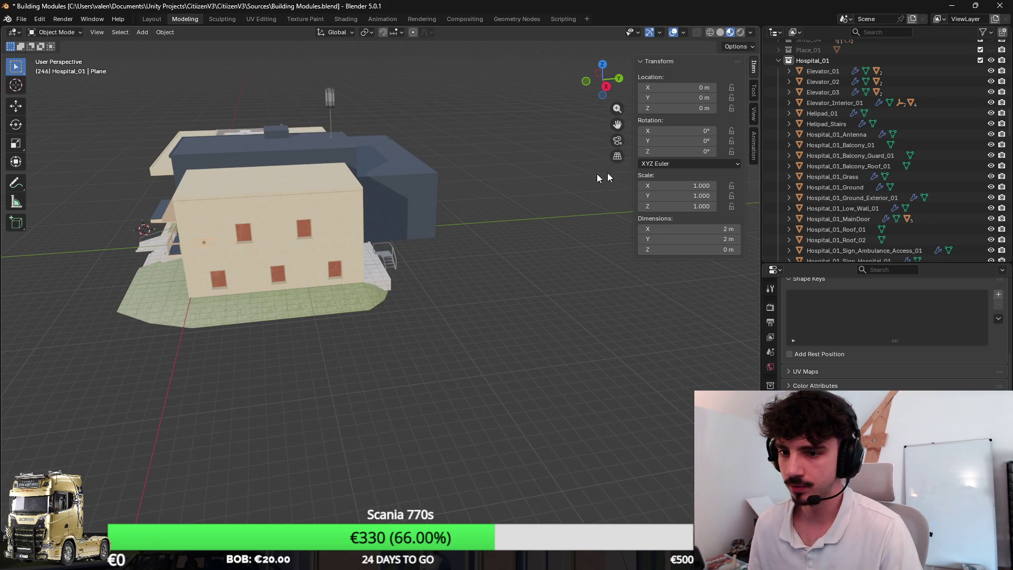
In Edit Mode, move the plane about 23 m along Y and 13.9 m along X beside the ambulance access
key("Tab")
key("g")
key("x")
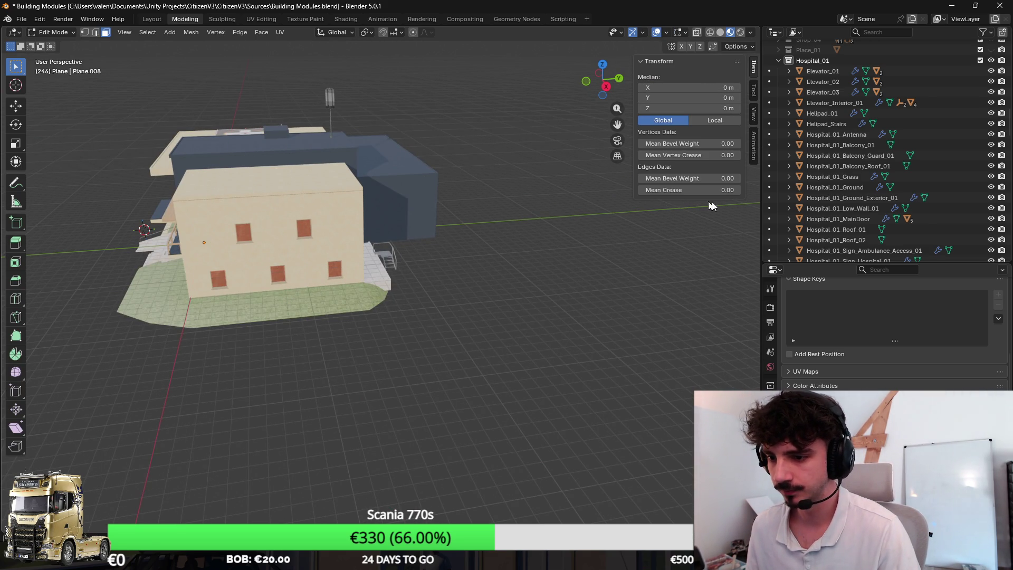
key("y")
left_click(503, 237)
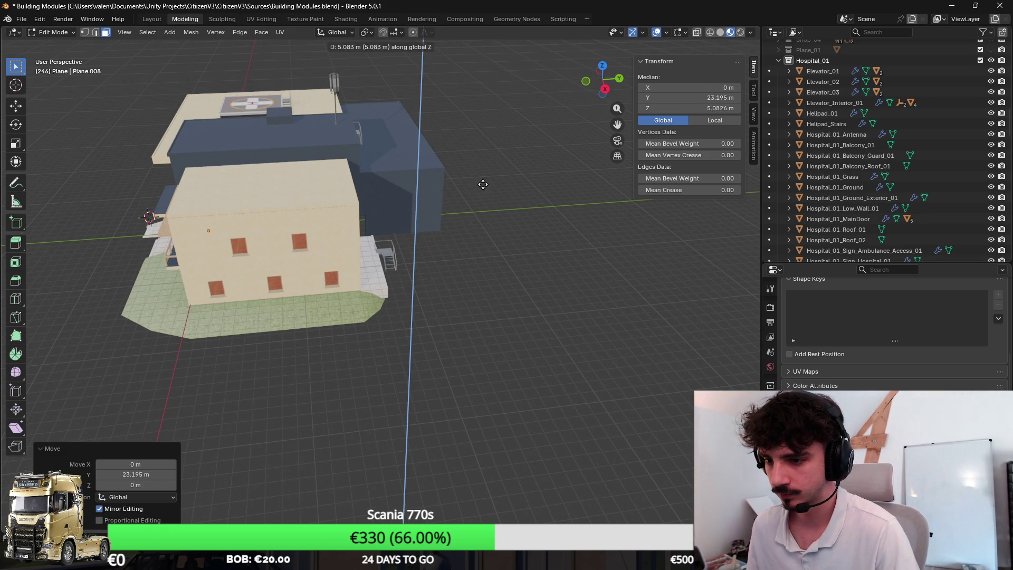
key("g")
key("x")
left_click(584, 283)
scroll(524, 361, "up", 6)
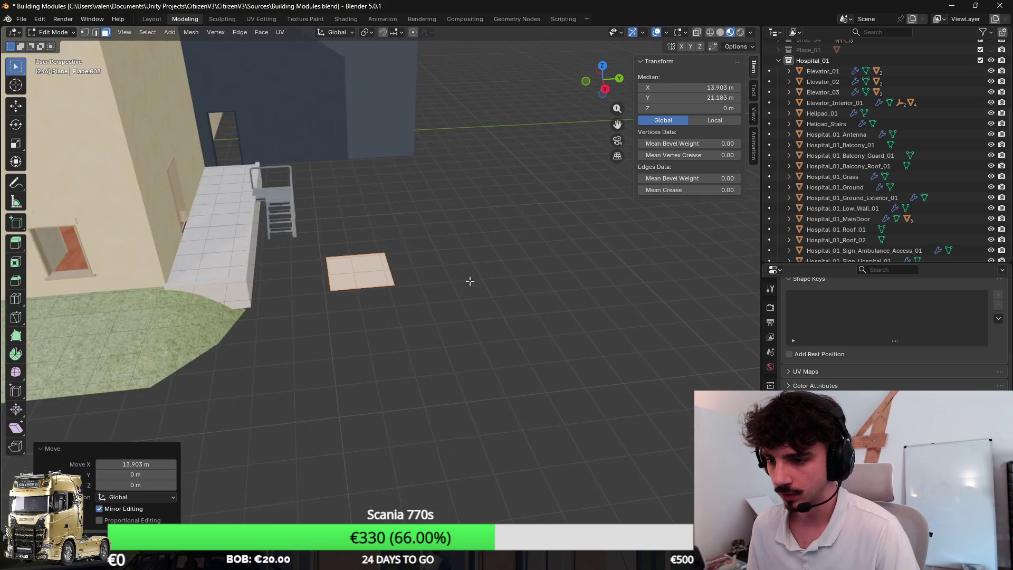
scroll(425, 210, "up", 2)
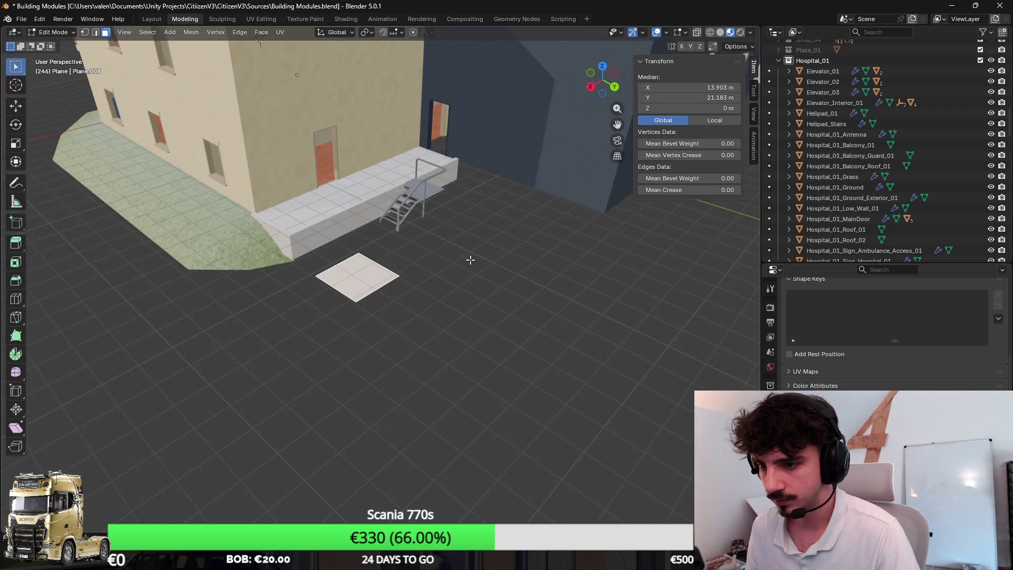
key("g")
key("x")
left_click(730, 240)
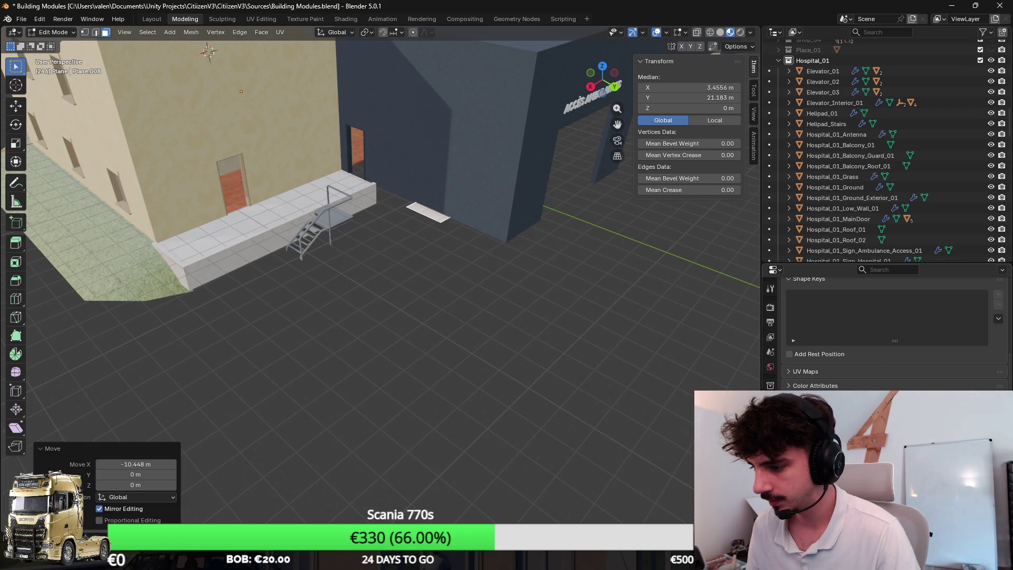
Rename the plane object to 'Hospital_01_Ground' in the Outliner
scroll(878, 90, "down", 6)
double_click(813, 144)
type("Hospital_01_Groun")
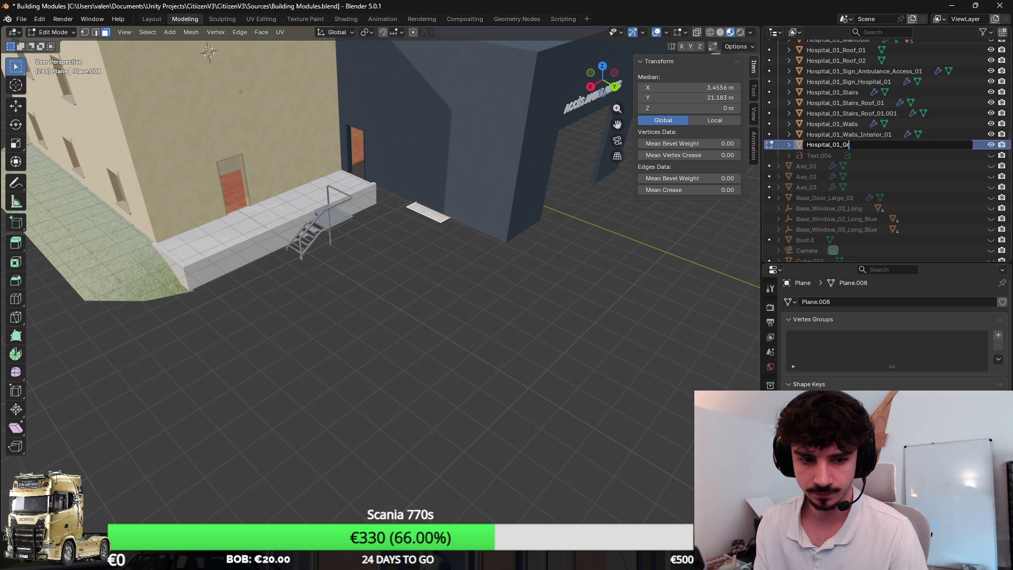
type("d")
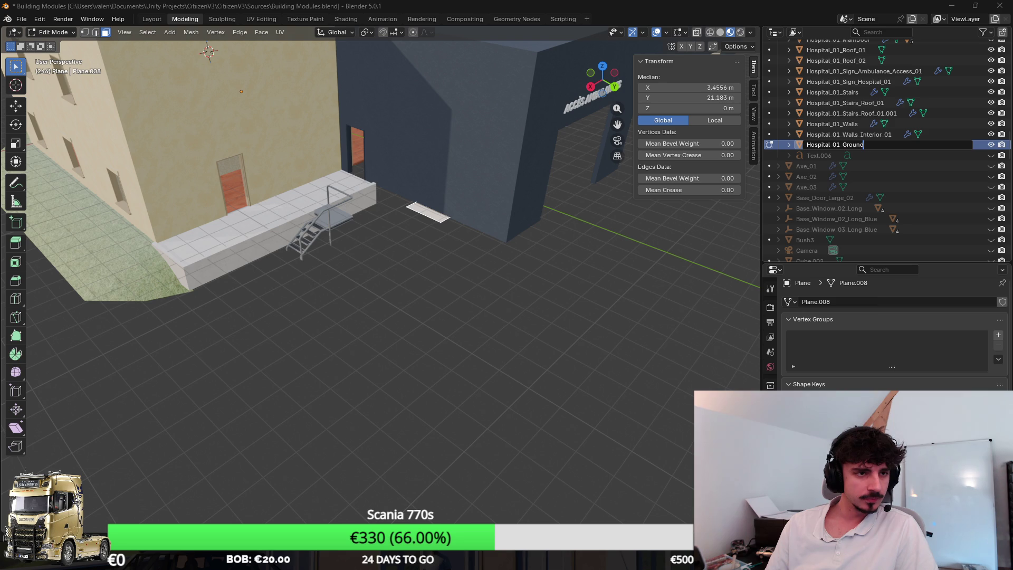
key("alt+Tab")
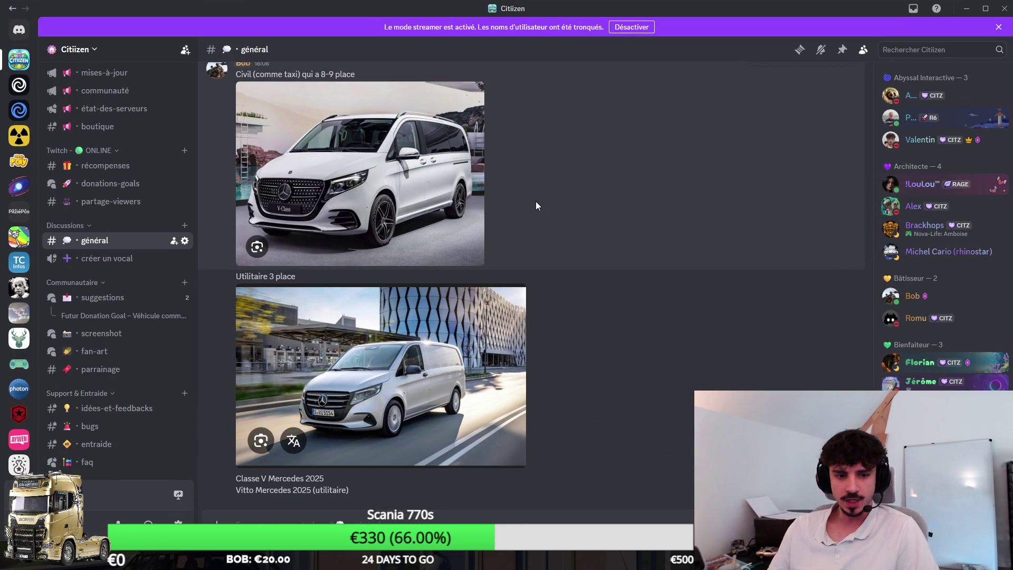
View the Mercedes V-Class van picture full size in Discord's #général, then return to Blender
left_click(415, 193)
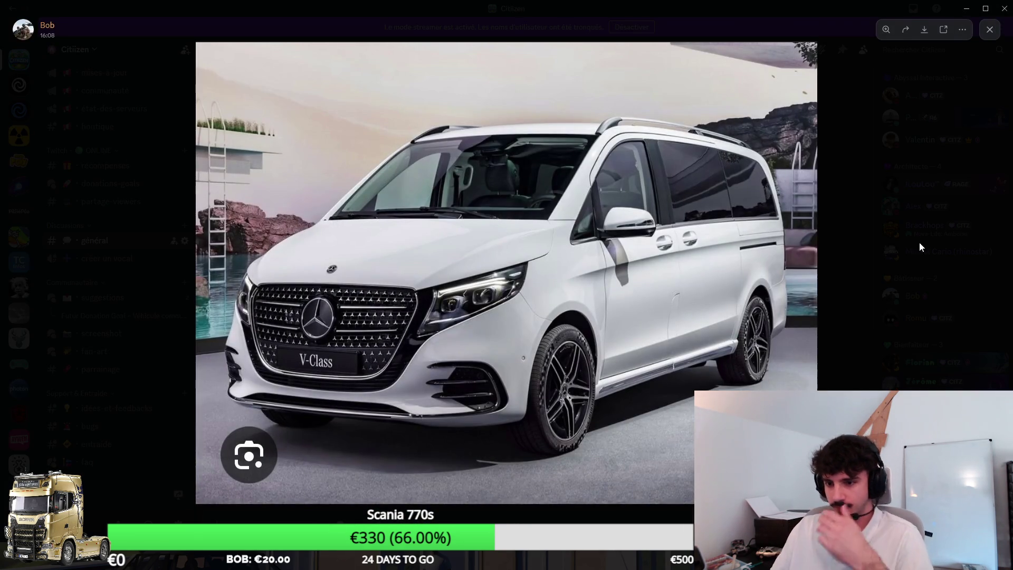
left_click(919, 247)
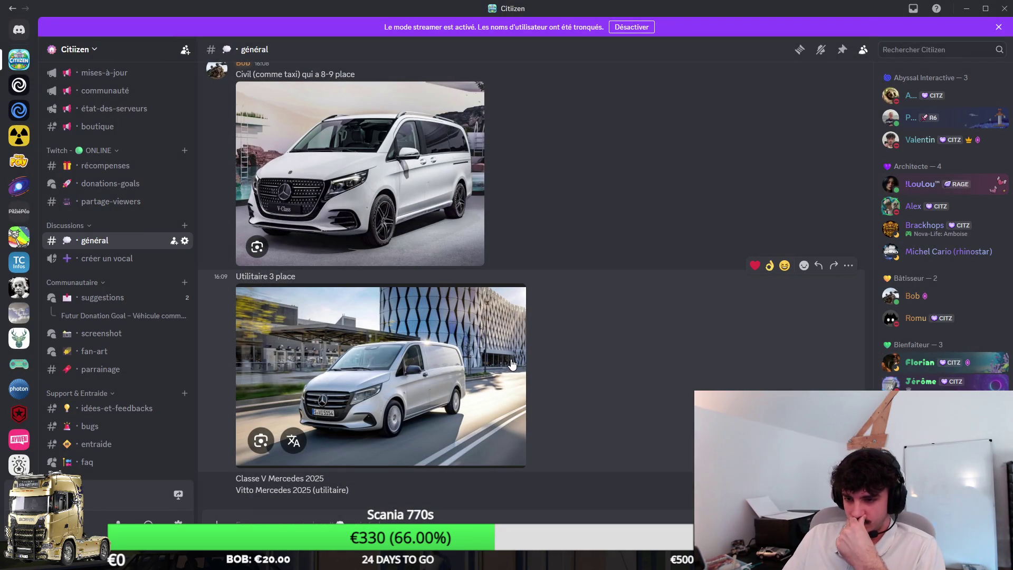
left_click(459, 232)
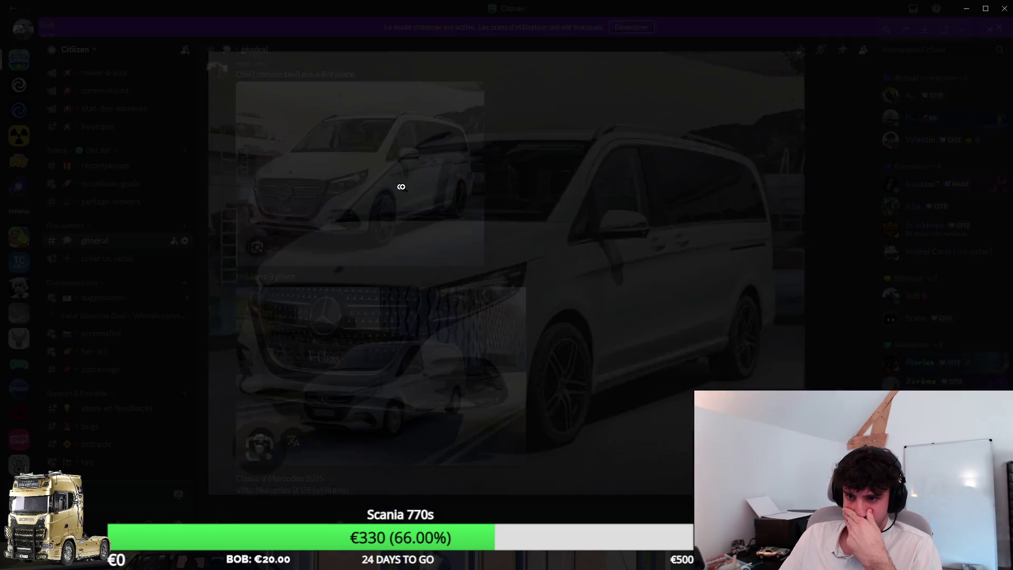
left_click(877, 222)
left_click(459, 222)
left_click(881, 230)
key("alt+Tab")
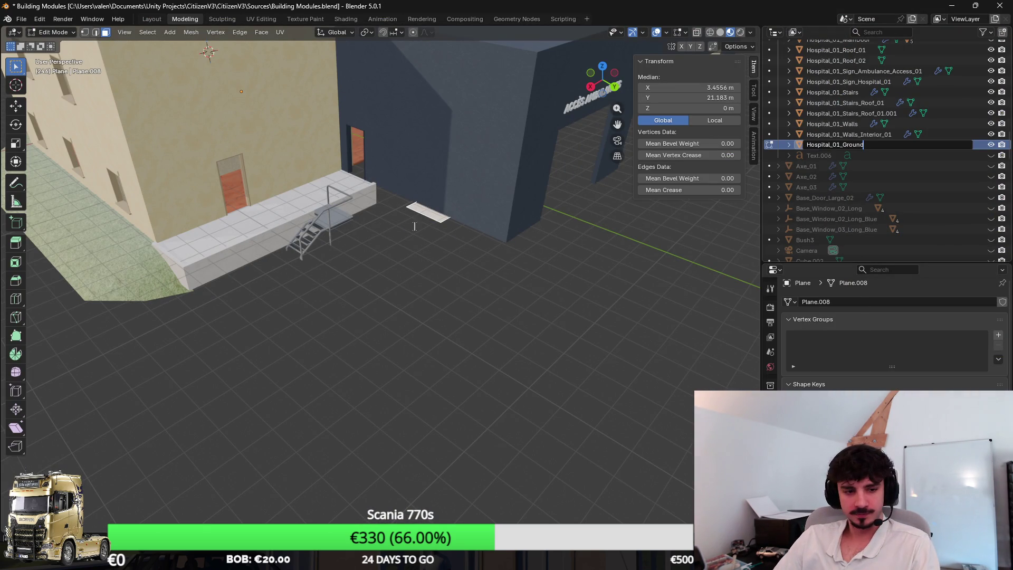
Rename the plane object to Hospital_01_Ground_Asphalt_01
key("Return")
scroll(499, 294, "up", 2)
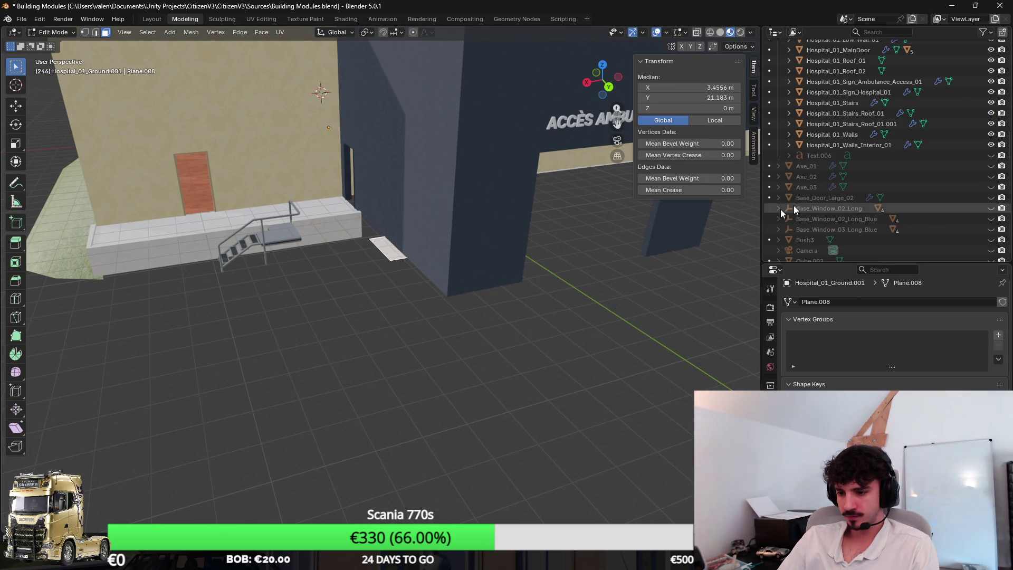
scroll(877, 158, "up", 3)
key("ctrl+z")
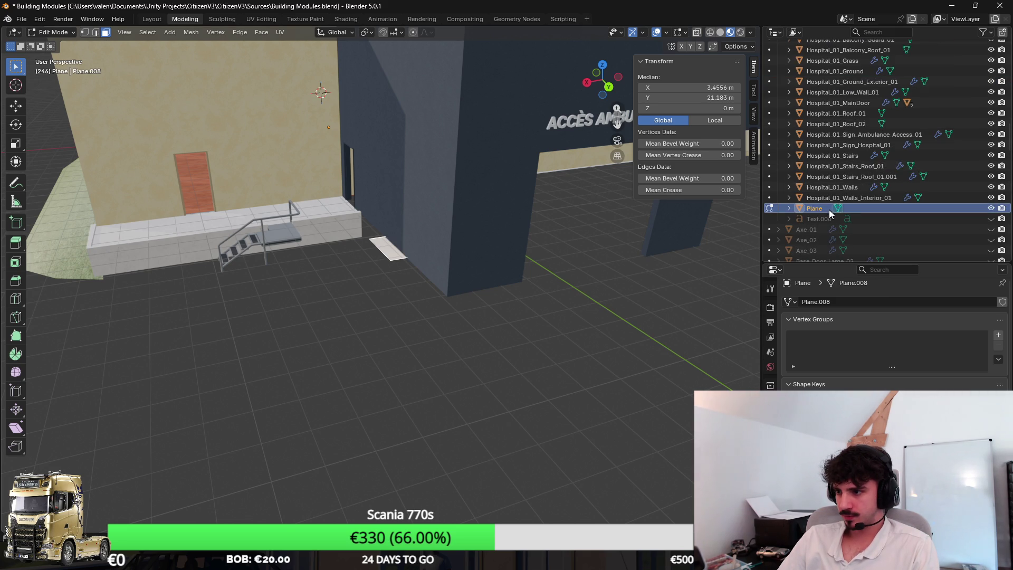
double_click(830, 209)
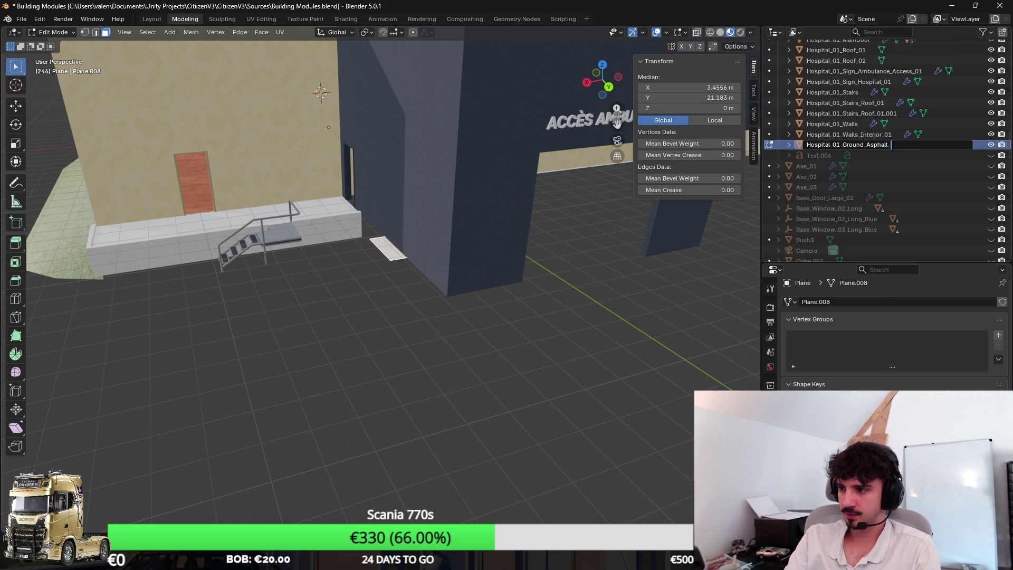
type("01")
key("Return")
In top orthographic wireframe view, move the plane's face to the building's corner
key("KP_5")
key("KP_7")
key("shift+z")
scroll(407, 294, "up", 2)
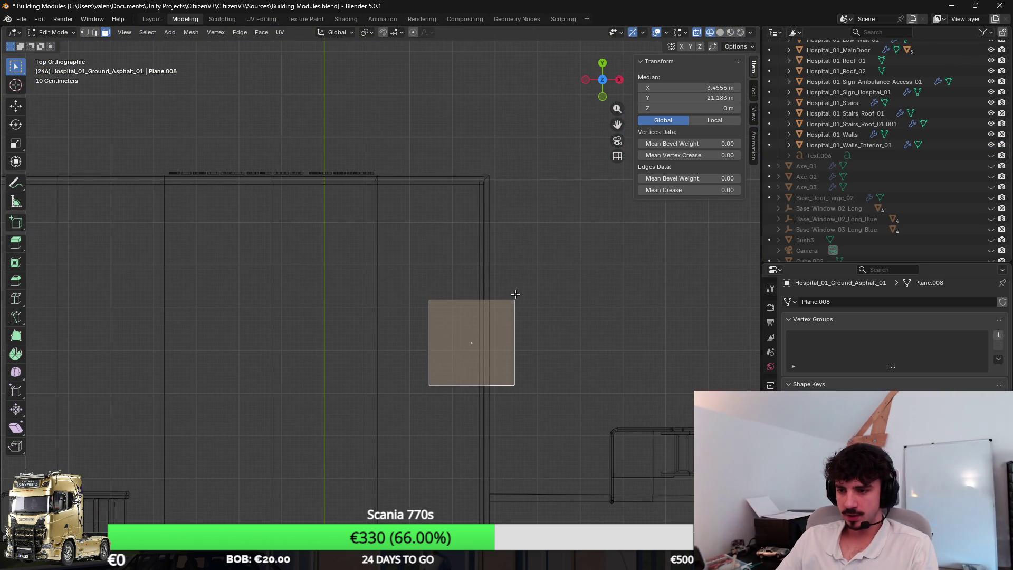
key("g")
left_click(482, 173)
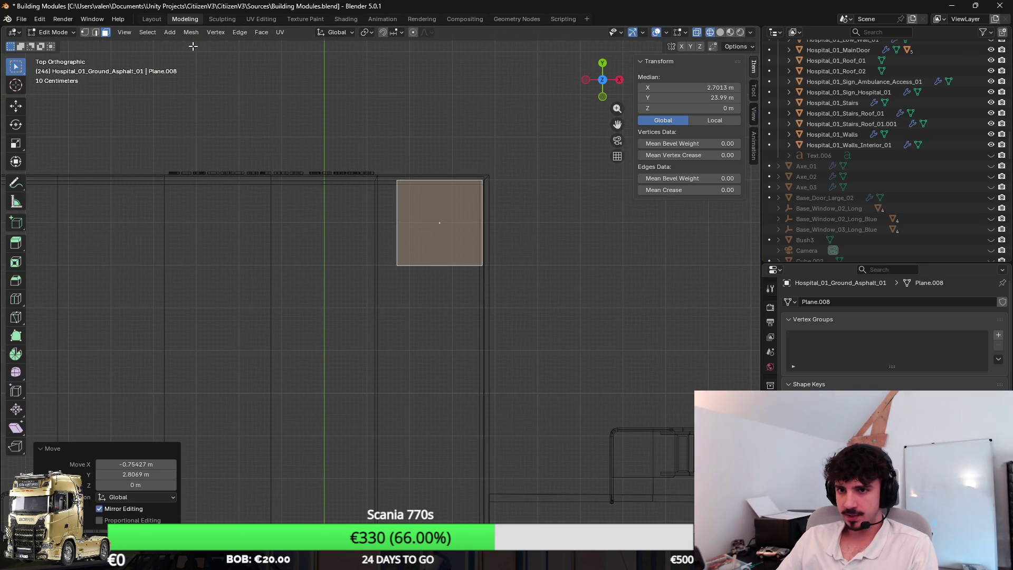
Extend the slab 22.83 m to the left by moving its vertical edge along X
left_click(97, 34)
left_click(408, 244)
scroll(443, 282, "down", 5)
key("g")
key("x")
key("Escape")
left_click(554, 243)
key("g")
key("x")
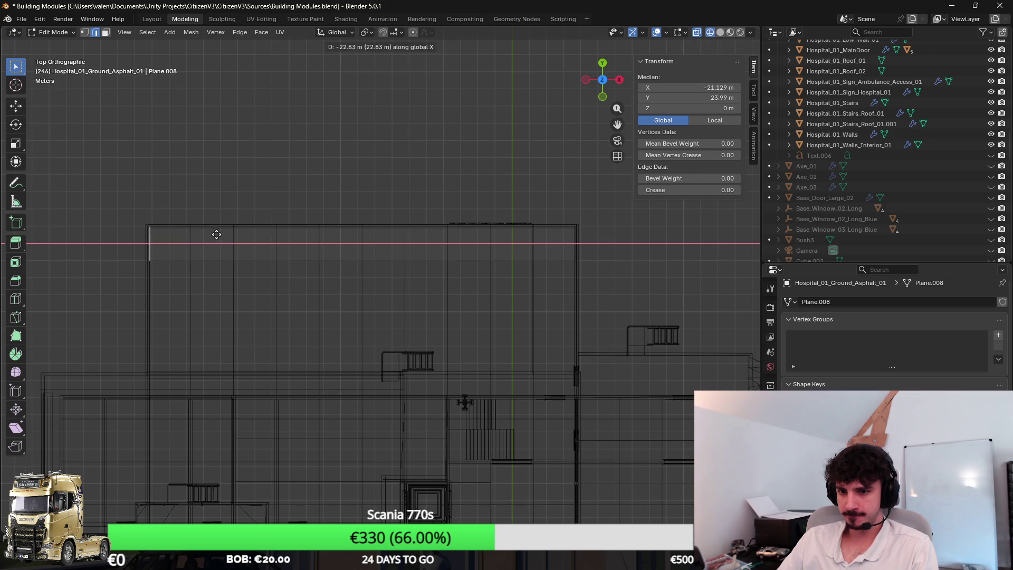
left_click(216, 234)
Extend the slab 6.6 m along Y by moving its horizontal edge
scroll(333, 246, "up", 3)
key("g")
key("x")
key("Escape")
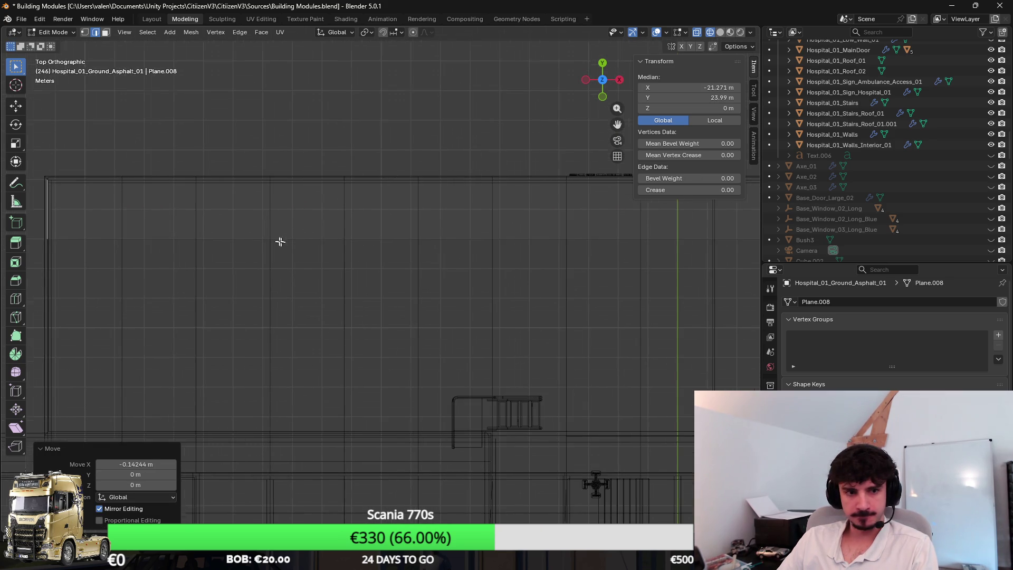
left_click(369, 234)
scroll(382, 222, "down", 3)
key("g")
key("y")
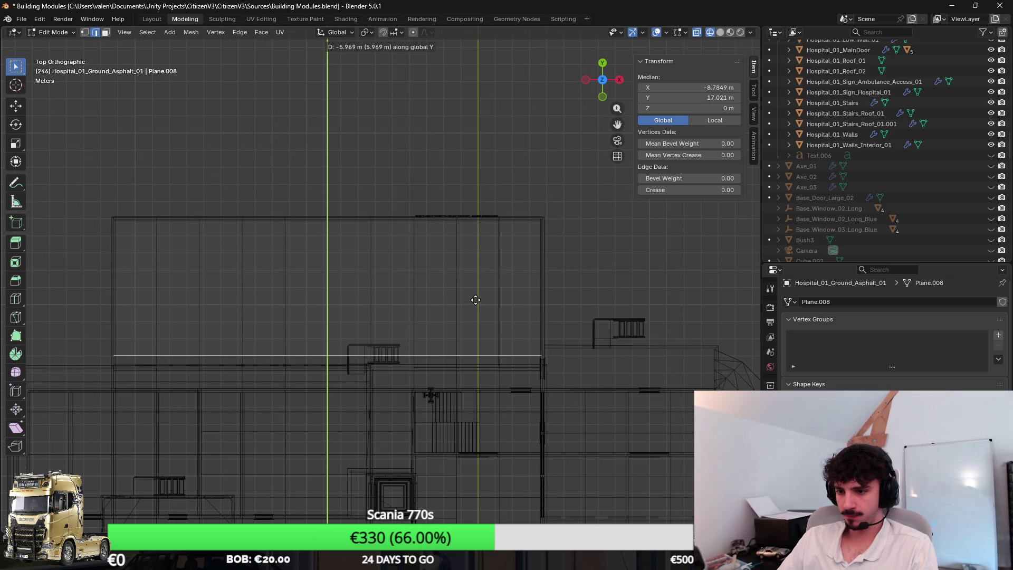
left_click(473, 312)
Turn off wireframe and orbit the view to inspect the slab in perspective
key("shift+z")
mouse_move(473, 312)
left_mouse_down()
mouse_move(430, 396)
mouse_move(446, 278)
mouse_move(462, 266)
mouse_move(422, 287)
mouse_move(395, 346)
mouse_move(493, 324)
left_mouse_up()
scroll(462, 267, "up", 6)
scroll(425, 290, "down", 5)
scroll(422, 289, "up", 6)
Pull the slab edge back 1.28 m along Y, then nudge it 0.11 m
key("g")
key("y")
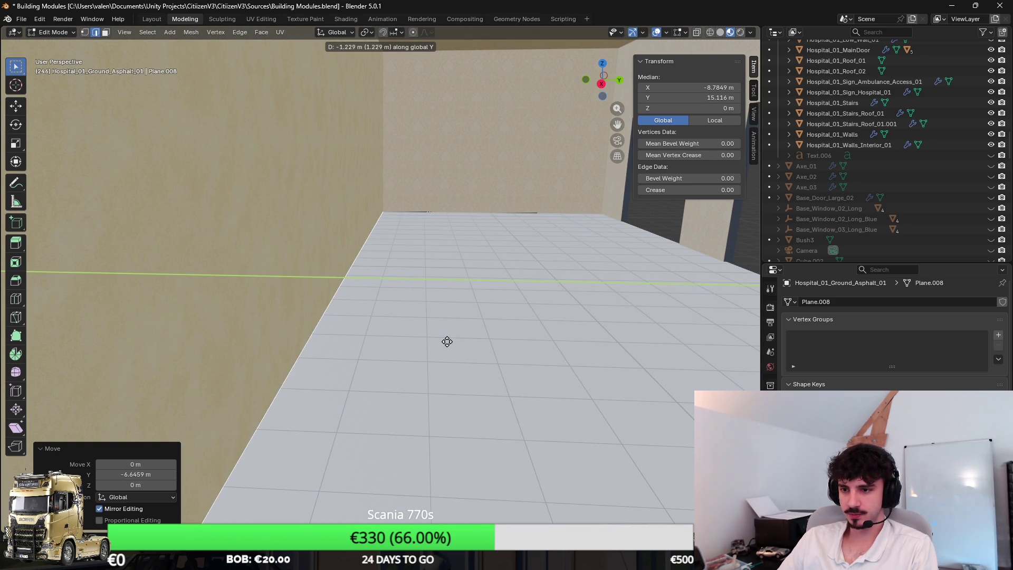
left_click(445, 341)
scroll(448, 333, "up", 5)
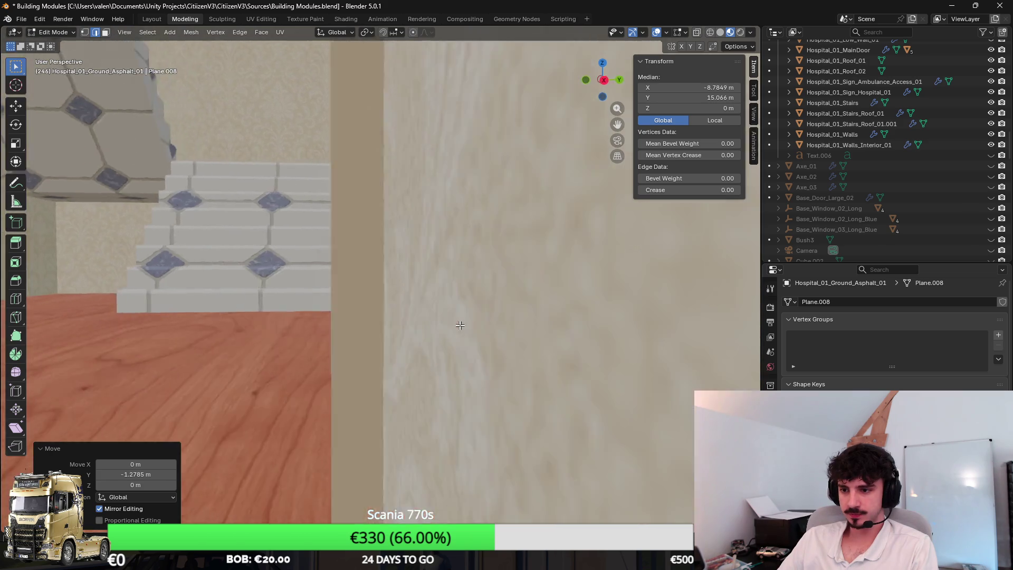
scroll(458, 325, "down", 2)
key("g")
key("y")
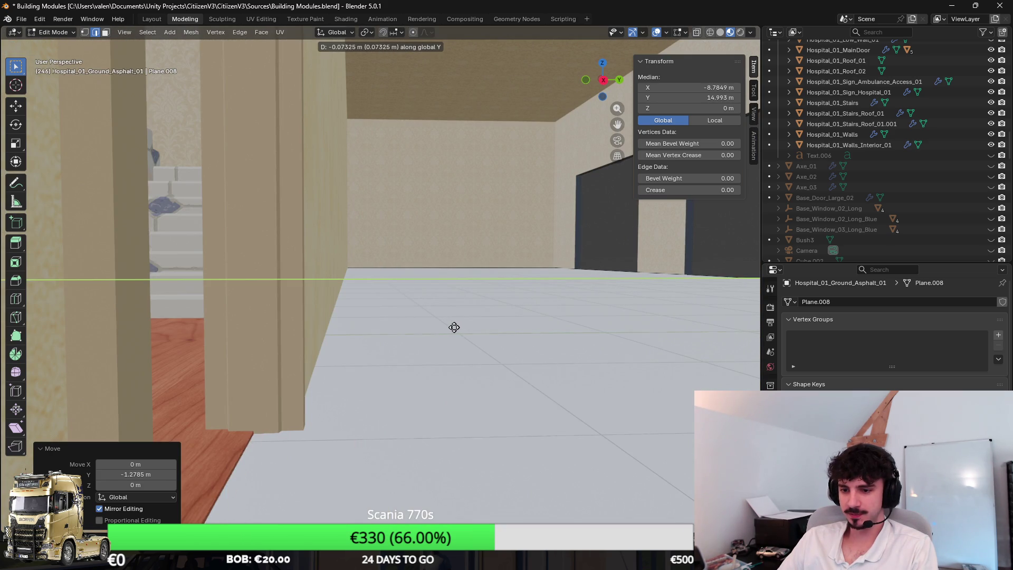
left_click(487, 325)
scroll(522, 314, "up", 4)
scroll(538, 302, "down", 3)
scroll(550, 294, "up", 4)
Shift another slab edge 0.2 m along X and then refine its X position
left_click(568, 278)
scroll(569, 280, "up", 2)
scroll(570, 280, "down", 4)
key("g")
key("x")
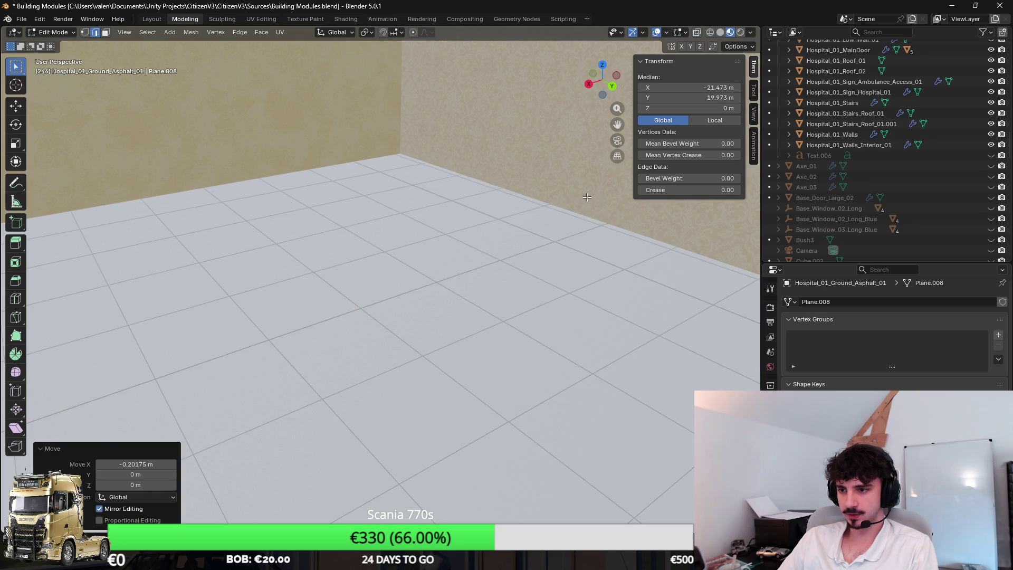
left_click(586, 196)
scroll(542, 224, "down", 4)
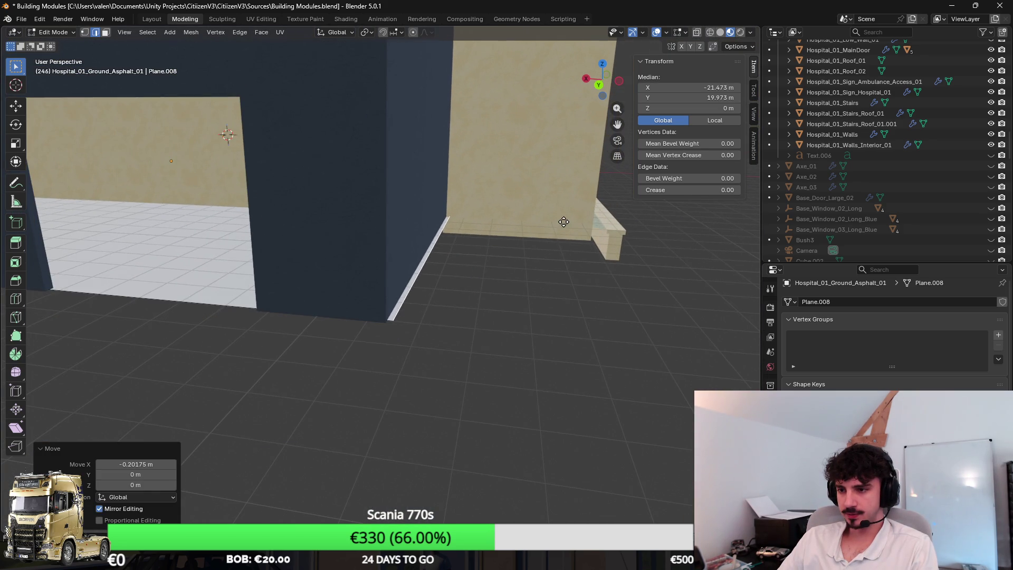
key("g")
key("x")
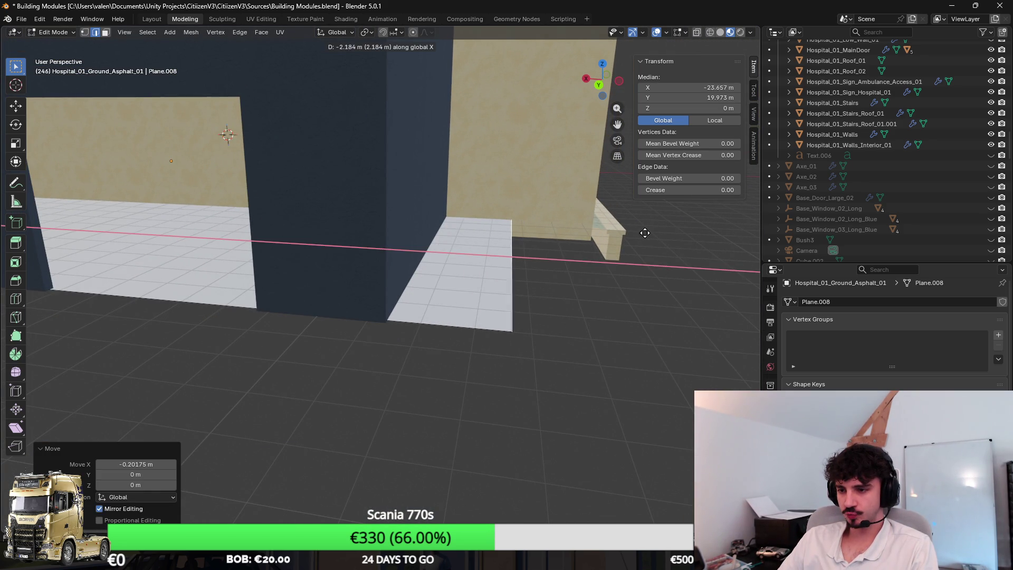
left_click(653, 230)
scroll(580, 237, "down", 3)
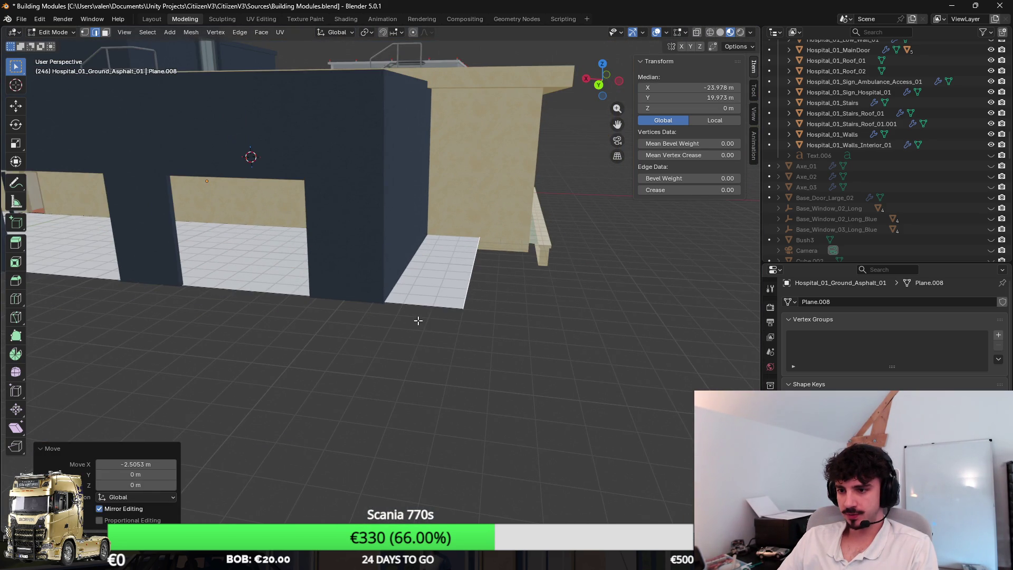
Select another slab edge and try a Y move, cancelling it
left_click(431, 304)
scroll(392, 249, "down", 3)
scroll(392, 248, "up", 3)
scroll(493, 279, "right", 5)
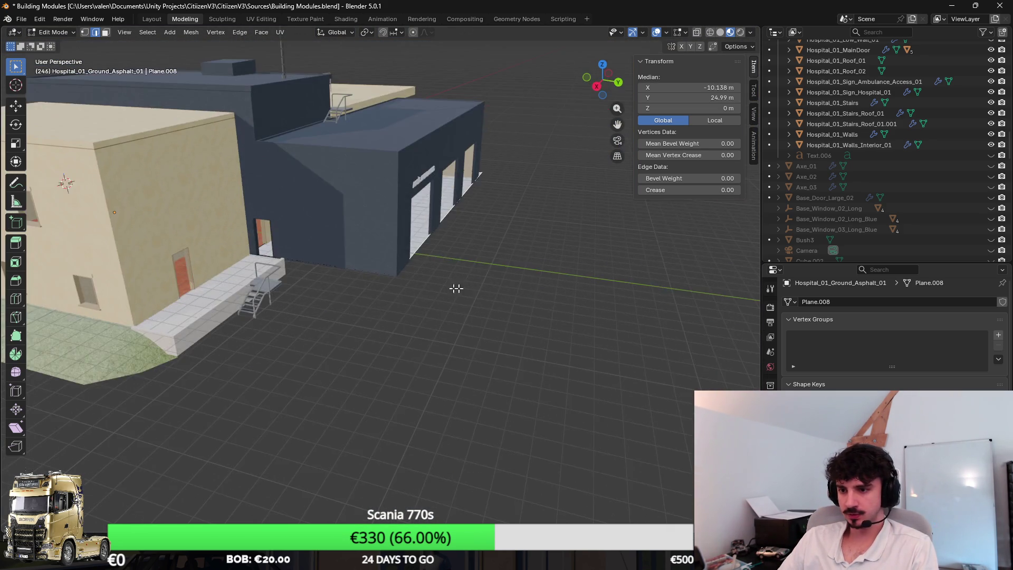
scroll(493, 264, "up", 4)
scroll(474, 280, "right", 5)
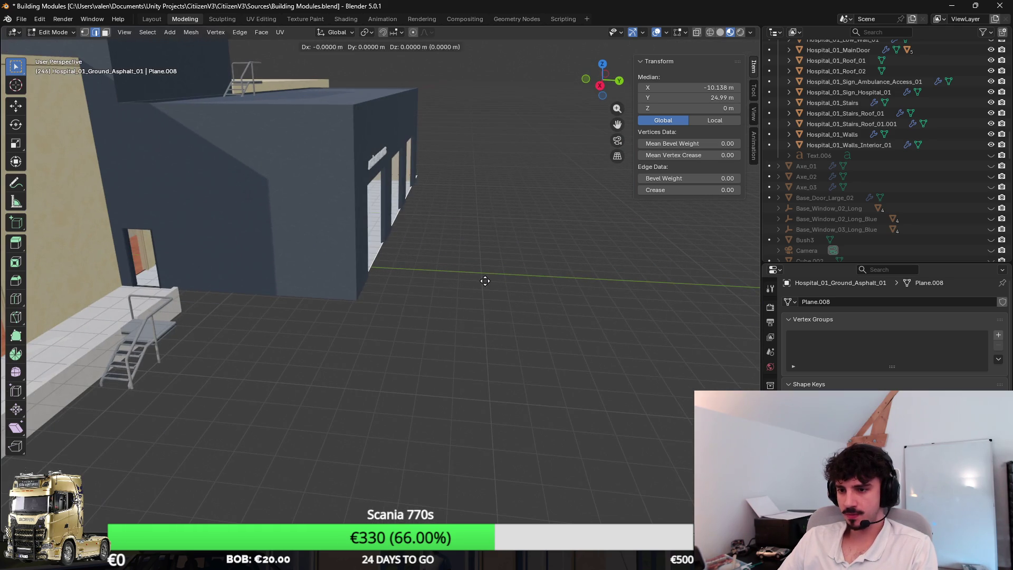
key("g")
key("y")
scroll(531, 293, "down", 3)
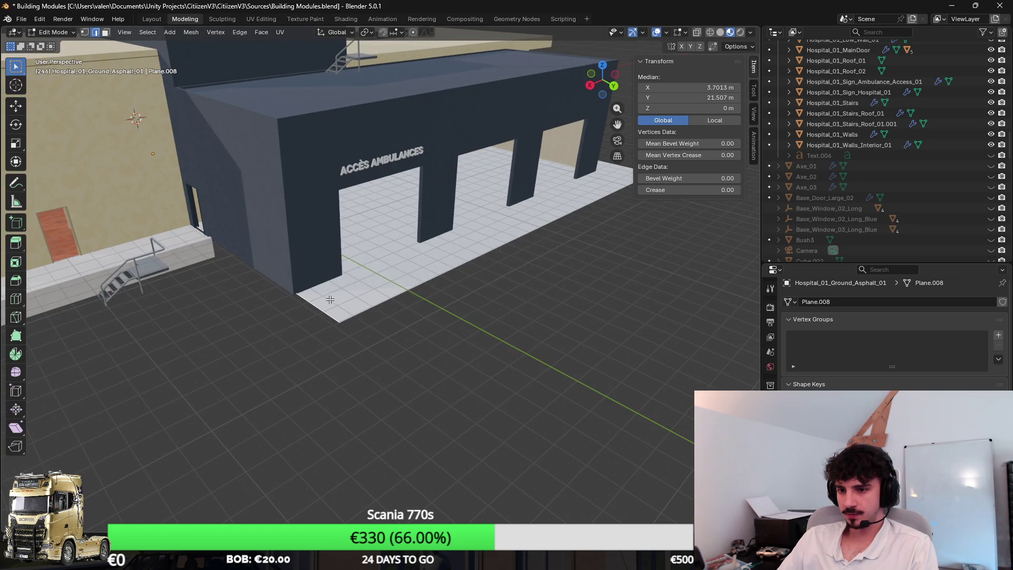
scroll(475, 275, "right", 5)
left_click(468, 264)
key("g")
key("y")
key("Escape")
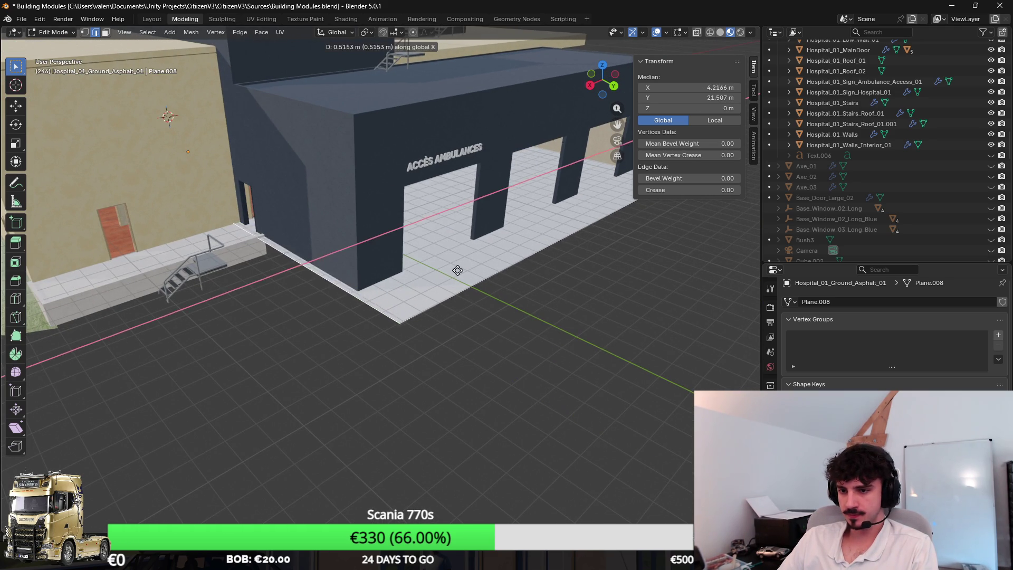
scroll(441, 265, "right", 5)
scroll(441, 265, "up", 3)
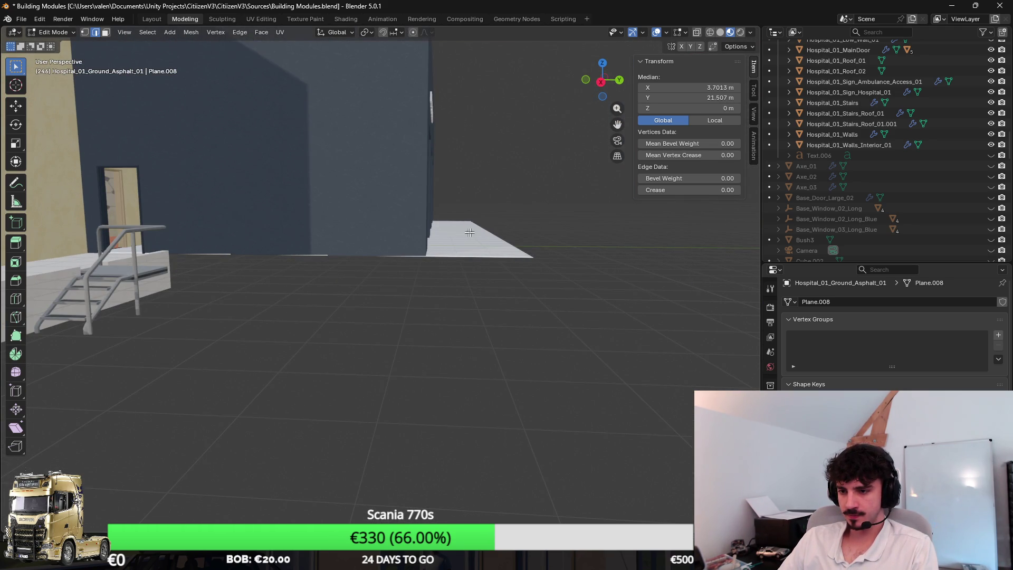
scroll(461, 232, "down", 3)
Lower the floor face to Z -1 and extrude it back to Z 0, making a 1 m-thick slab
left_click(106, 32)
left_click(538, 258)
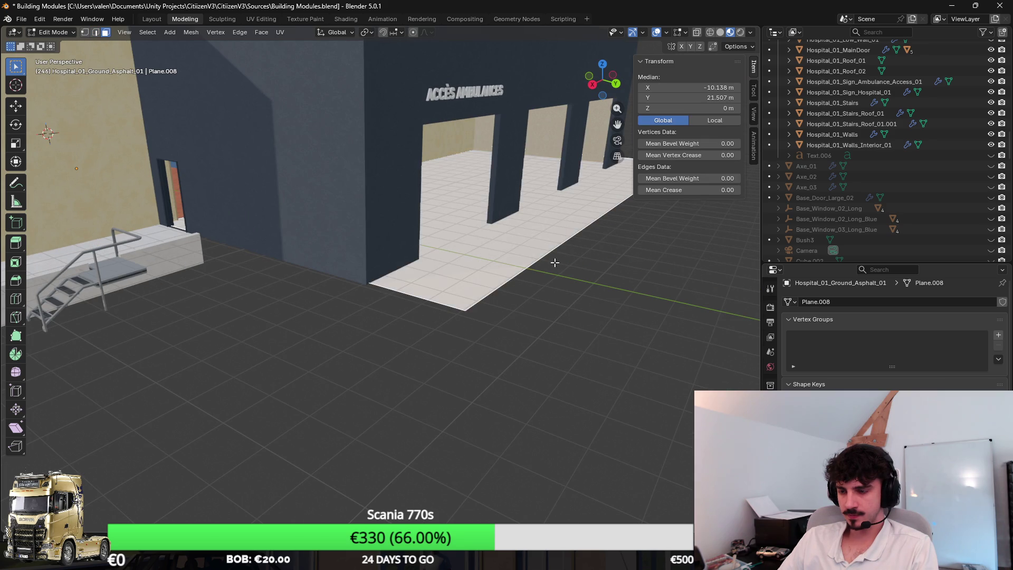
scroll(528, 248, "up", 3)
left_click(693, 108)
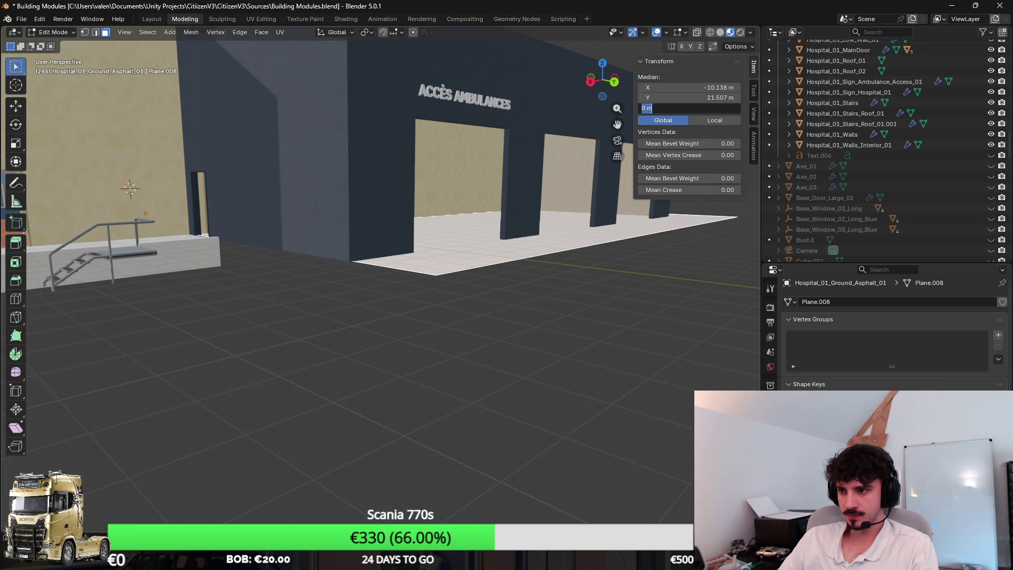
type("1")
key("Return")
key("e")
key("Escape")
left_click(705, 108)
type("0")
key("Return")
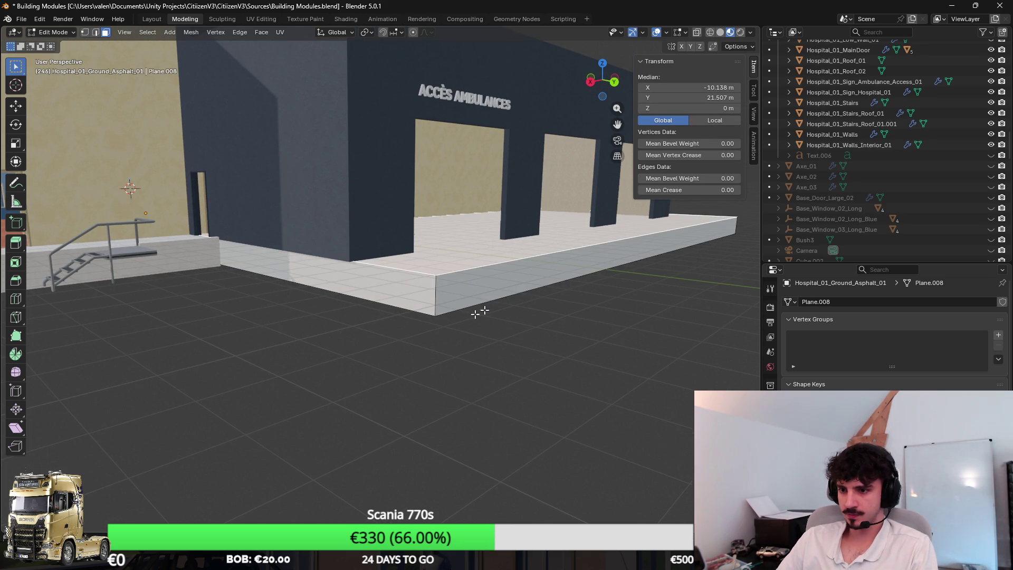
Shift the slab's side face along X to line it up
scroll(453, 324, "up", 3)
scroll(388, 281, "up", 3)
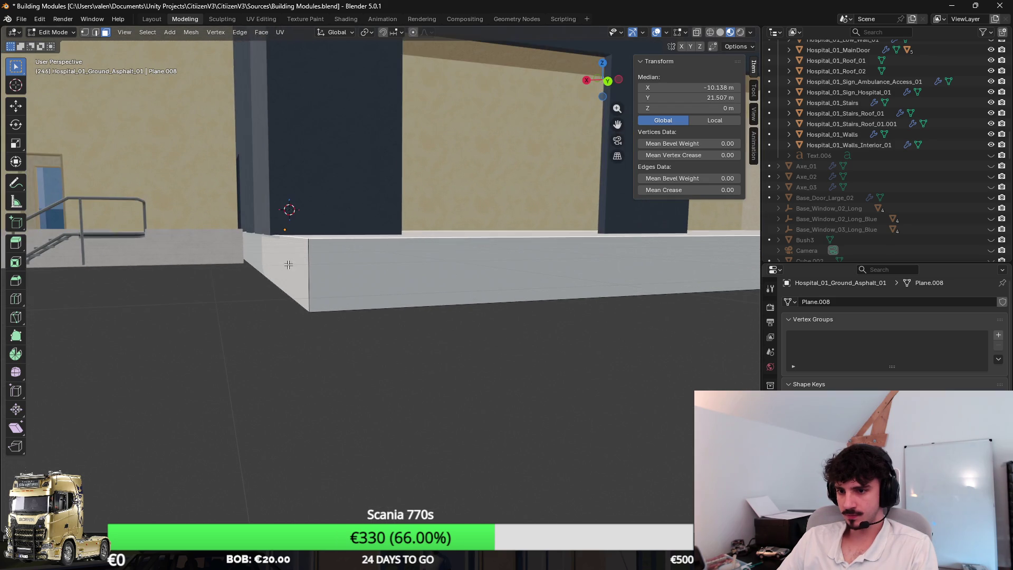
left_click(388, 282)
scroll(387, 281, "up", 1)
key("g")
key("x")
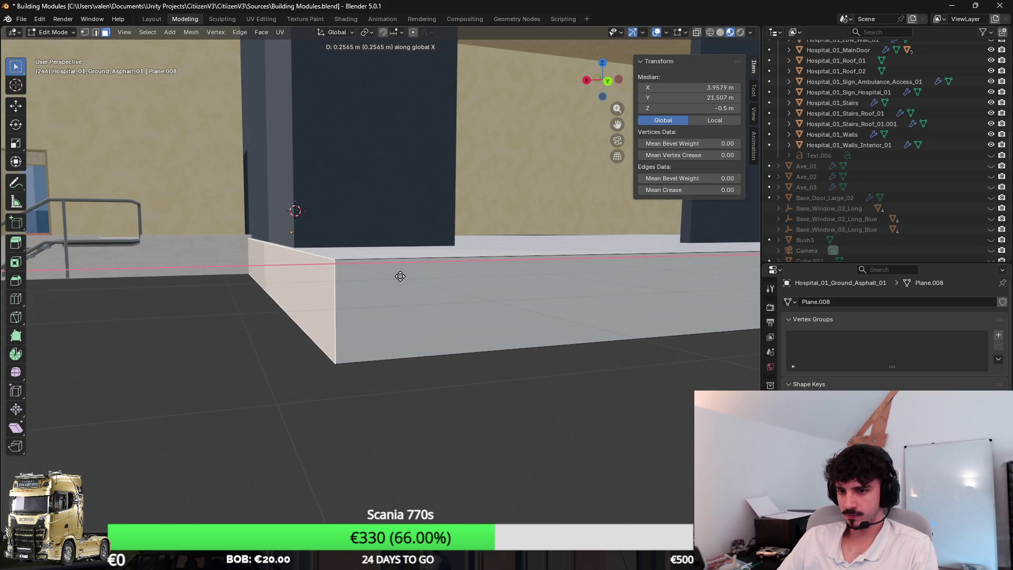
left_click(402, 273)
scroll(530, 251, "down", 2)
key("g")
key("x")
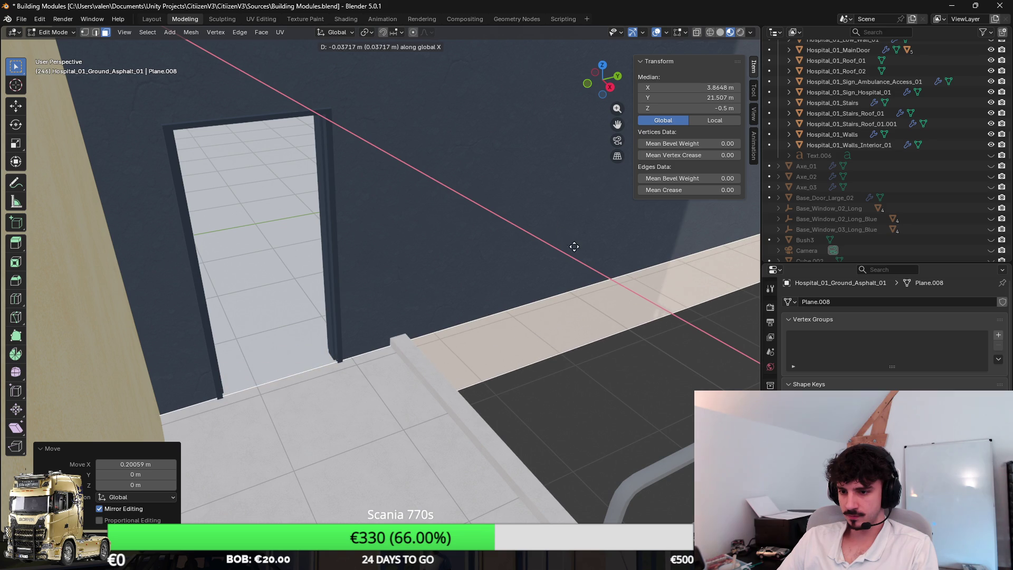
key("Escape")
Compare the sidewalk edge at the doorway with the slab edge beside it, then select the slab's side face
left_click(341, 390)
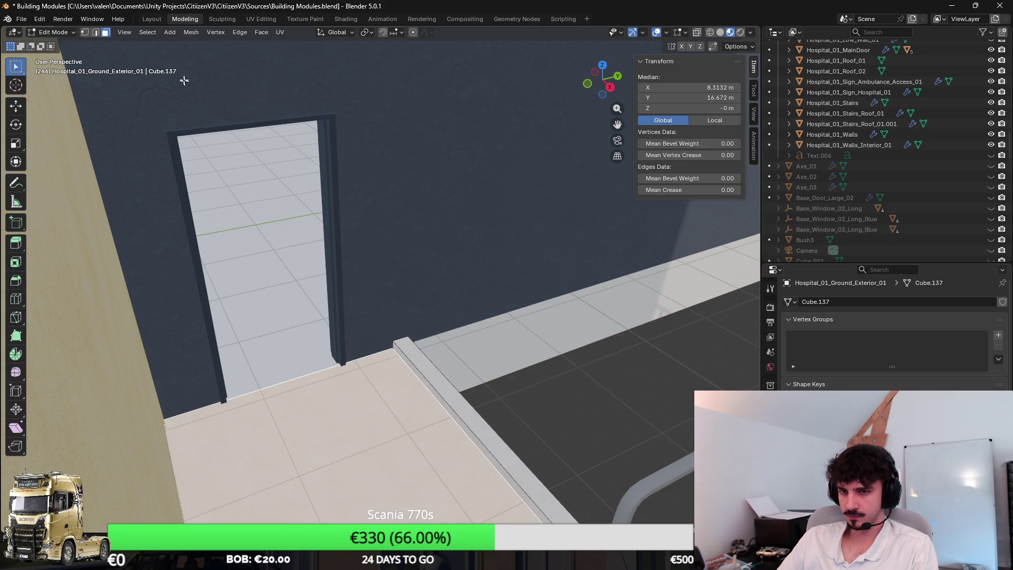
left_click(95, 33)
left_click(342, 365)
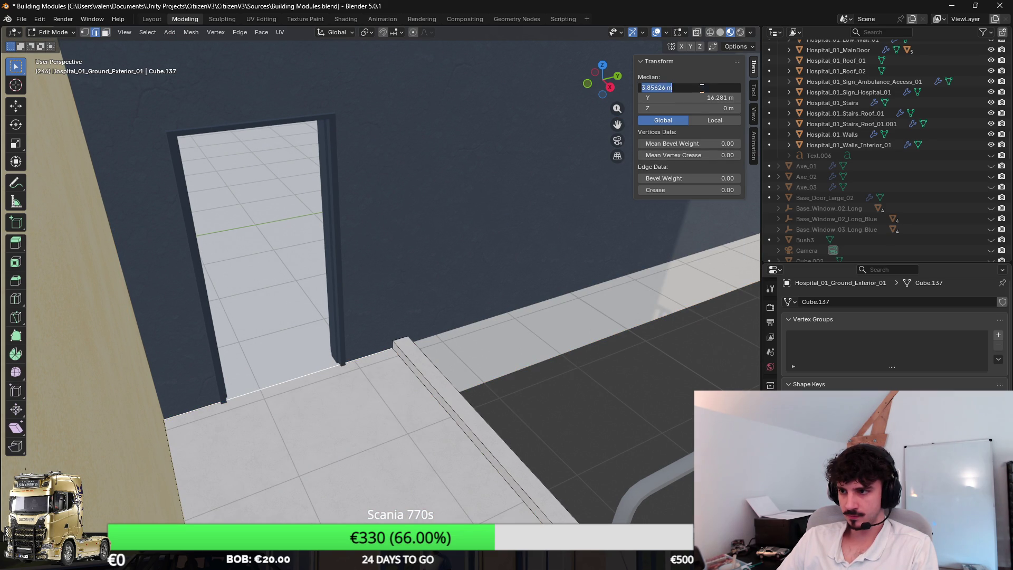
left_click(588, 353)
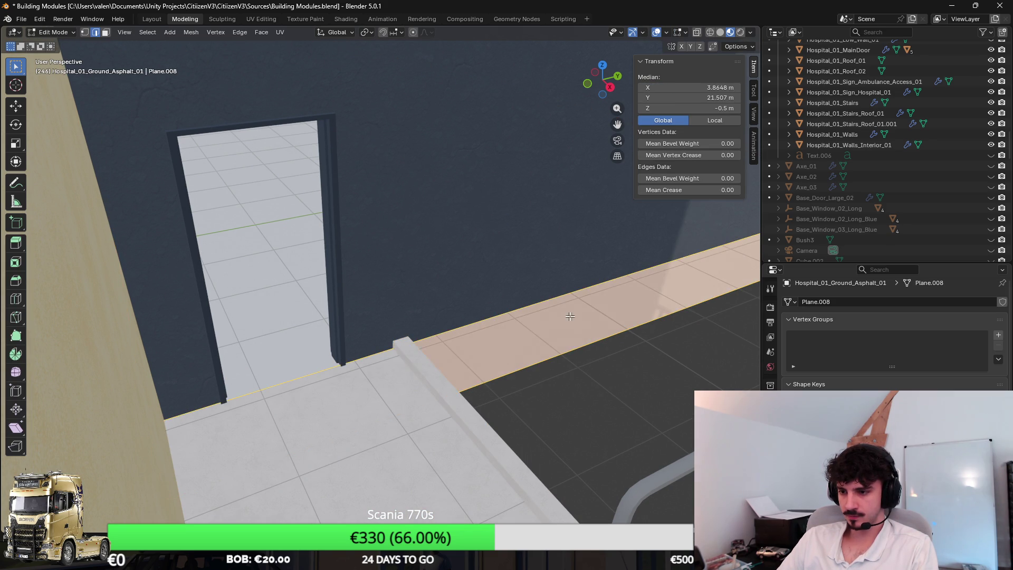
left_click(105, 32)
left_click(520, 304)
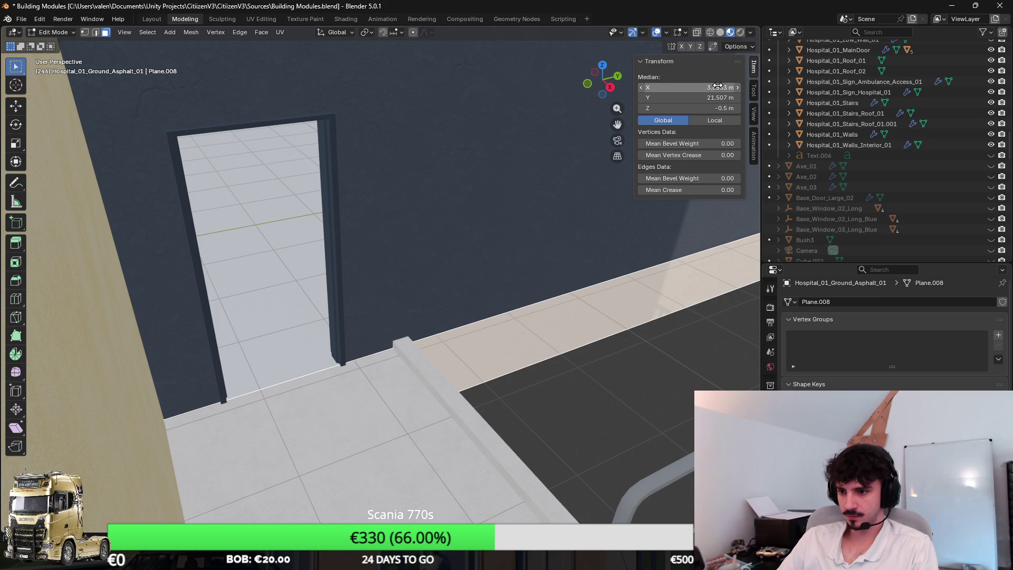
Return to Object Mode and save the blend file
key("Tab")
scroll(519, 299, "down", 5)
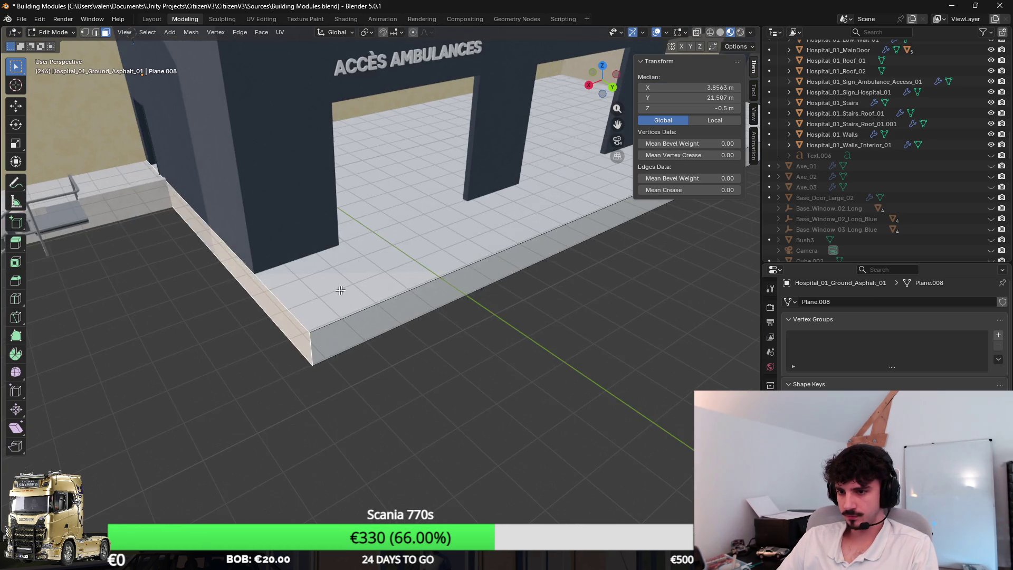
key("ctrl+s")
left_click(21, 19)
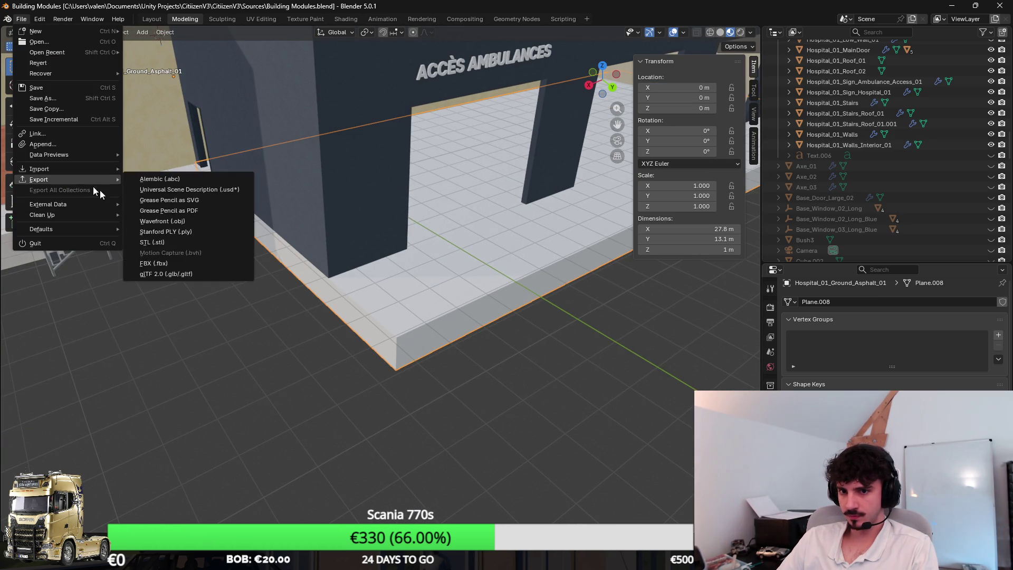
Assign the existing Asphalt material to Hospital_01_Ground_Asphalt_01 in the Material properties
left_click(770, 492)
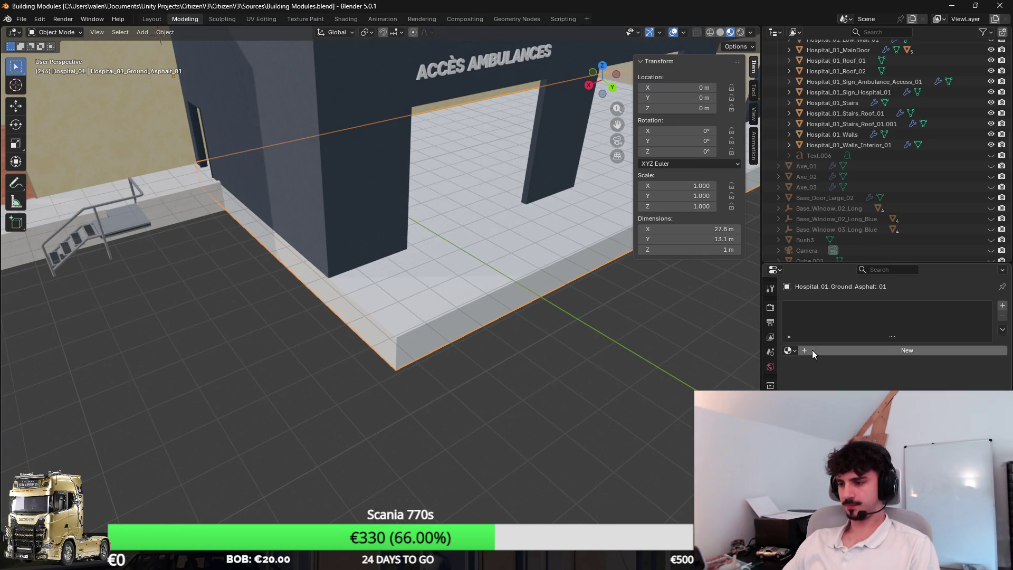
left_click(787, 350)
left_click(811, 367)
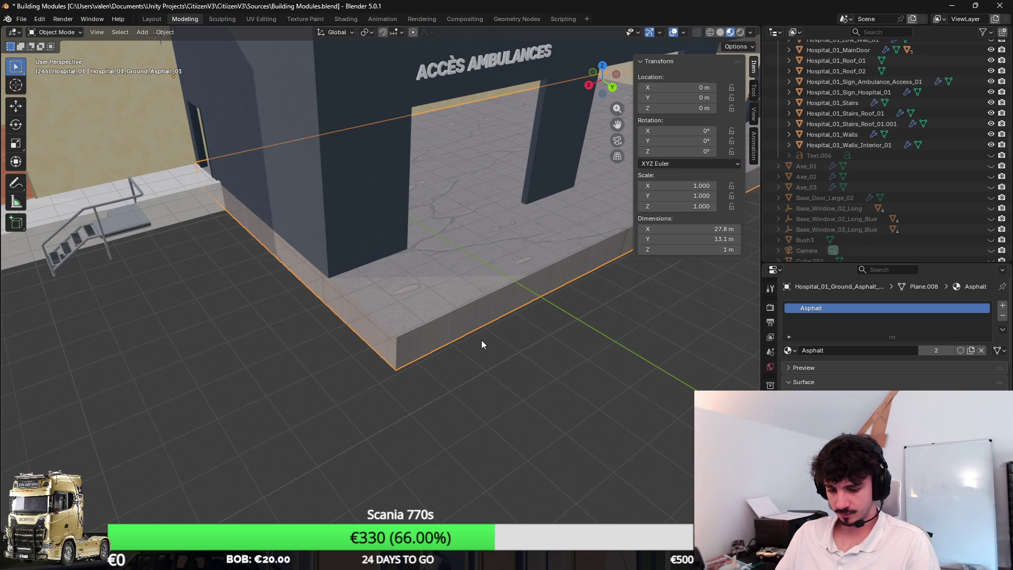
Unwrap the slab's UVs with a cube projection of size 2.5
key("Tab")
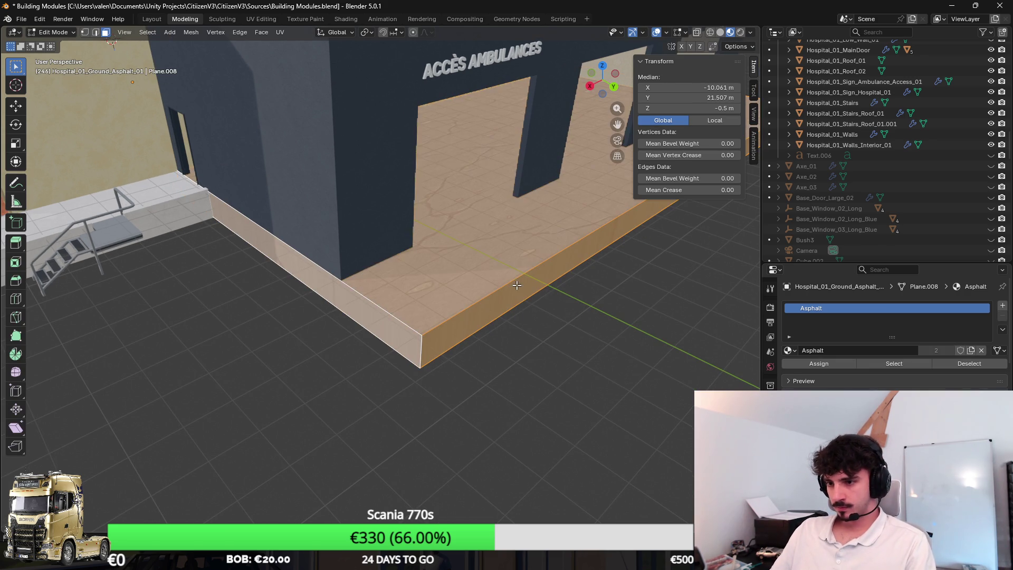
key("u")
left_click(516, 284)
key("u")
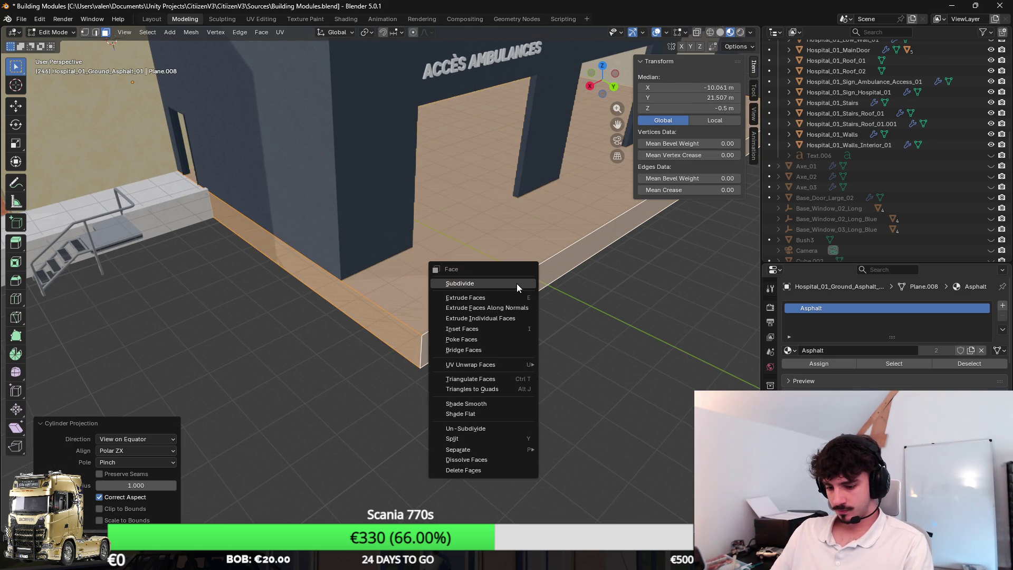
key("u")
double_click(136, 484)
type("2.5")
key("Return")
Save the blend file and export the model as FBX
key("ctrl+s")
left_click(21, 19)
mouse_move(80, 183)
left_click(205, 263)
left_click(509, 375)
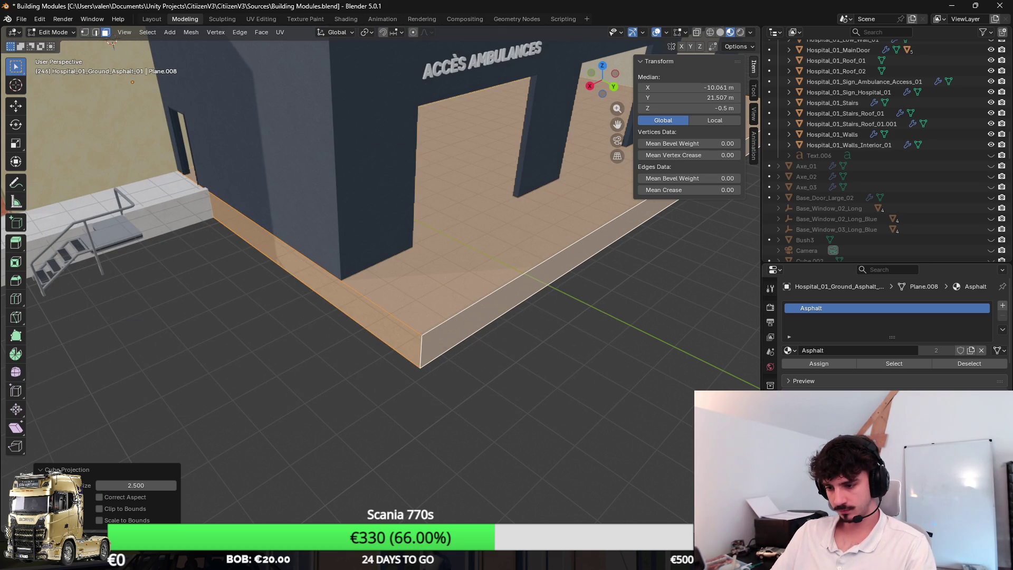
In Unity, move the scene camera closer to the building and select the imported slab
key("alt+Tab")
mouse_move(546, 296)
left_mouse_down()
mouse_move(572, 222)
mouse_move(572, 264)
left_mouse_up()
left_click(572, 264)
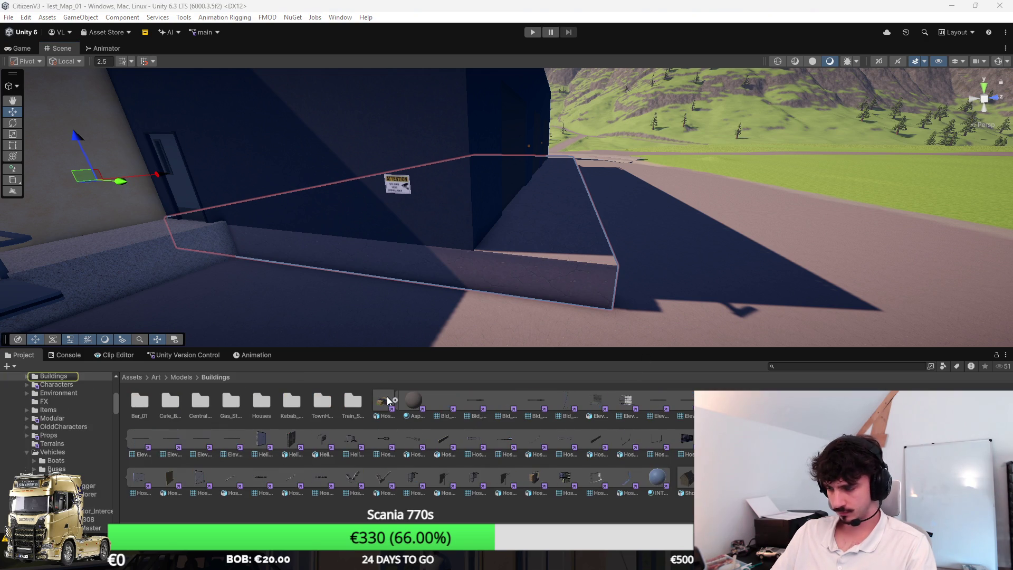
key("alt+Tab")
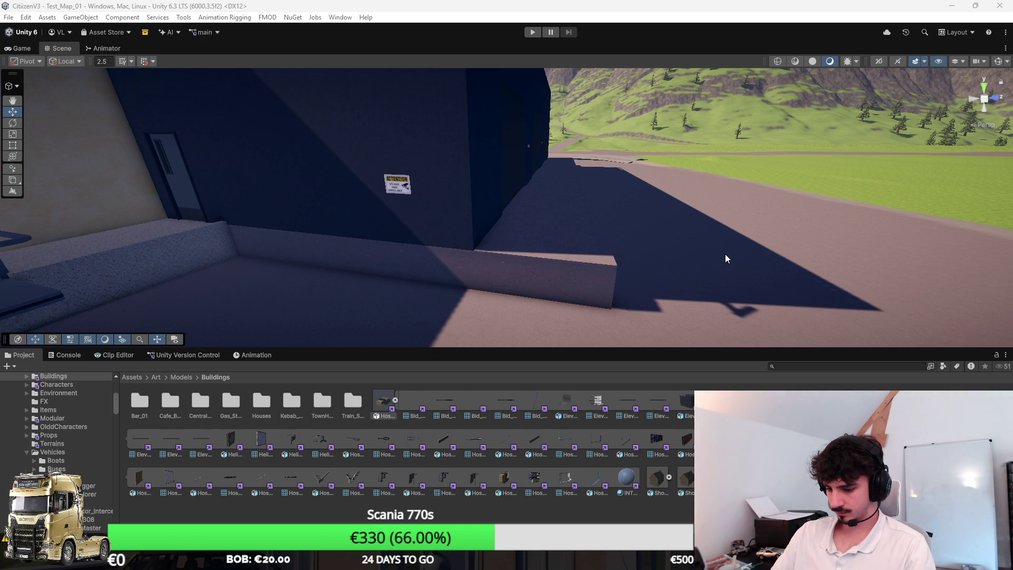
mouse_move(639, 253)
left_mouse_down()
mouse_move(658, 228)
mouse_move(532, 295)
left_mouse_up()
Extrude the asphalt slab's outer face about 6.93 m along Y
key("alt+Tab")
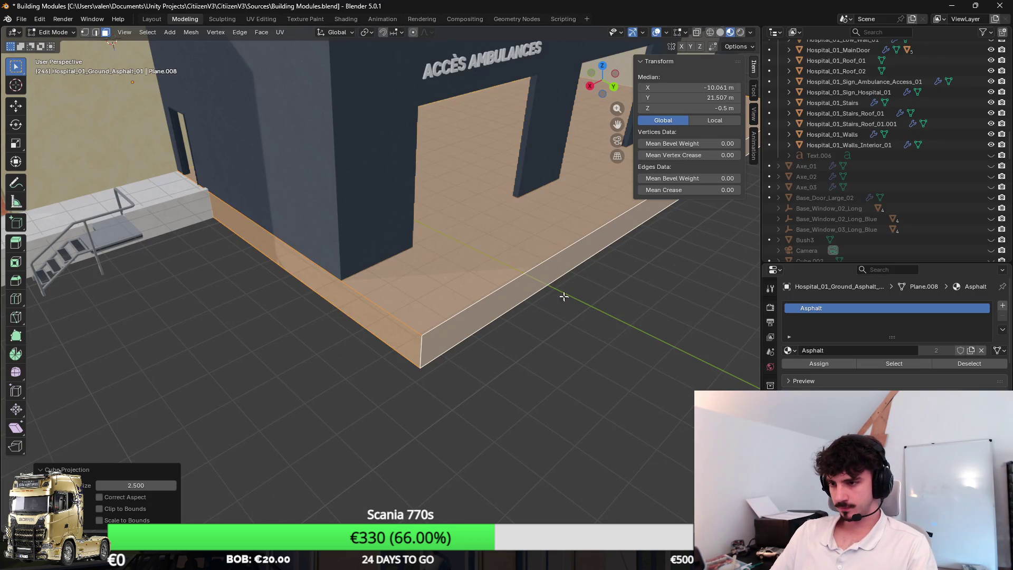
scroll(541, 287, "up", 3)
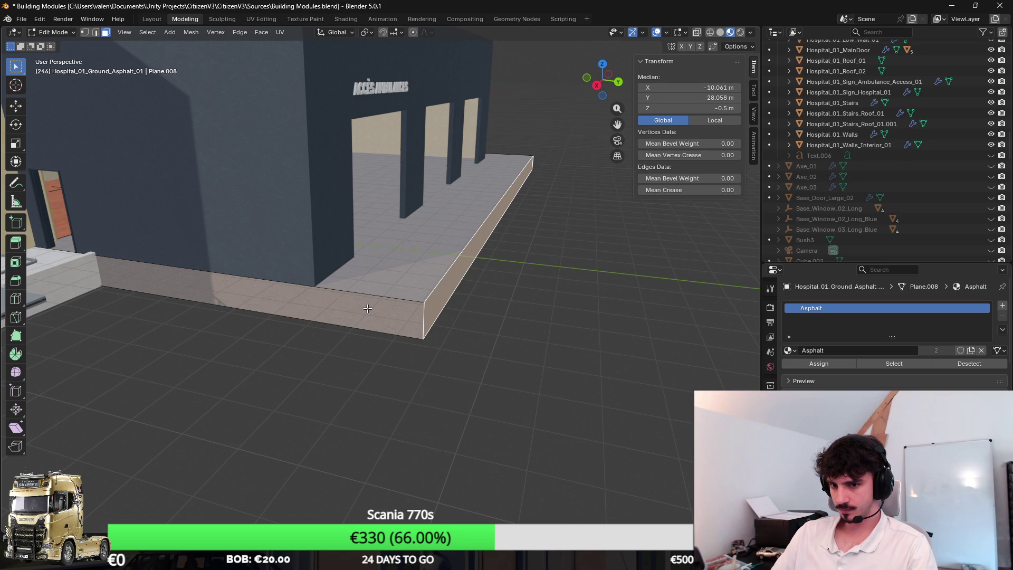
scroll(367, 308, "down", 2)
mouse_move(525, 256)
left_mouse_down()
mouse_move(559, 252)
mouse_move(484, 249)
left_mouse_up()
key("e")
key("Escape")
key("y")
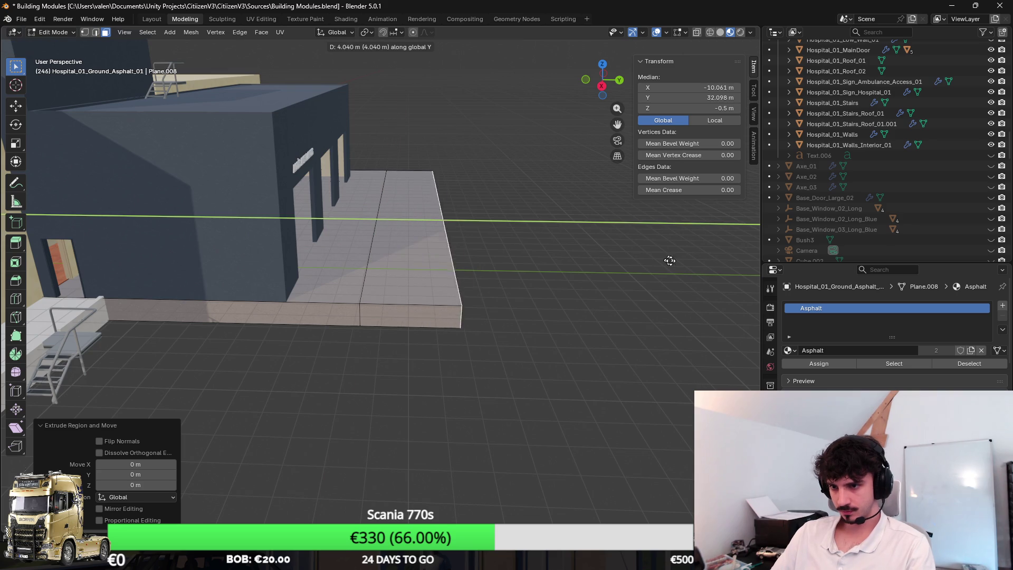
left_click(650, 234)
Lower the extension's outer top edge to Z -1 m to form the ramp
scroll(538, 148, "up", 3)
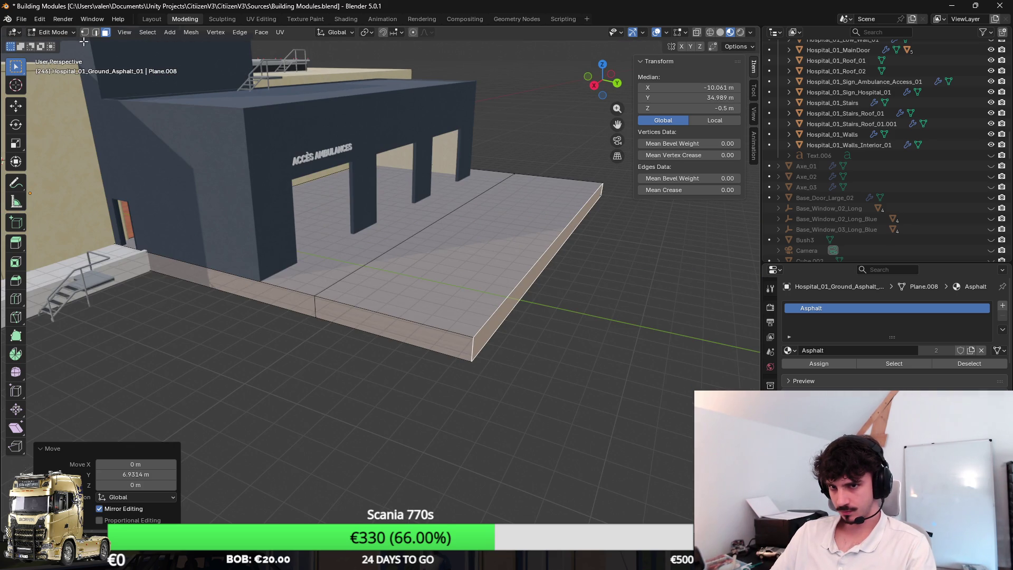
left_click(95, 32)
left_click(624, 206)
left_click(702, 105)
type("-1")
key("Return")
left_click_drag(501, 211, 463, 238)
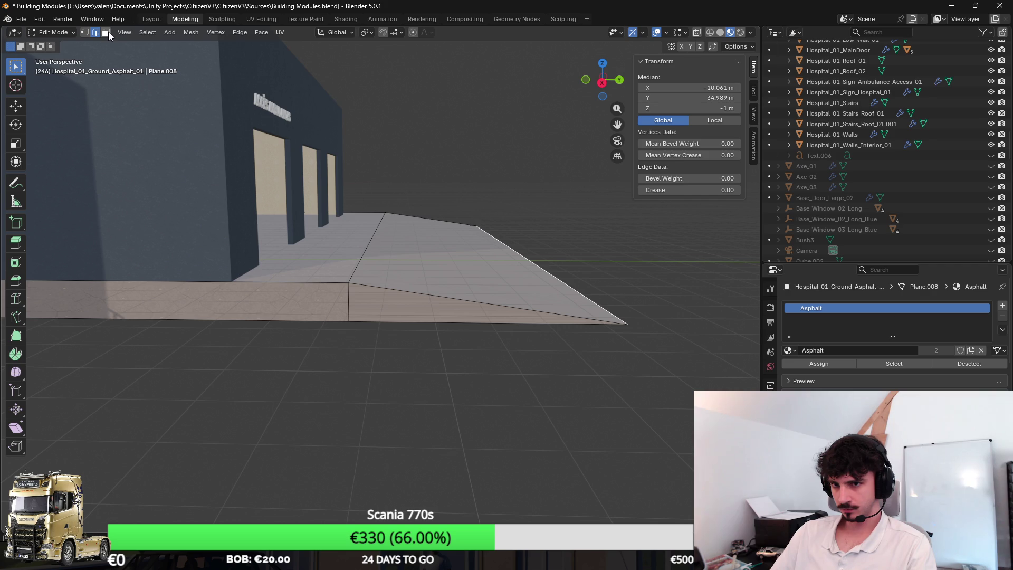
Add a loop cut across the slab's sloped ramp face
left_click(106, 32)
left_click(298, 320)
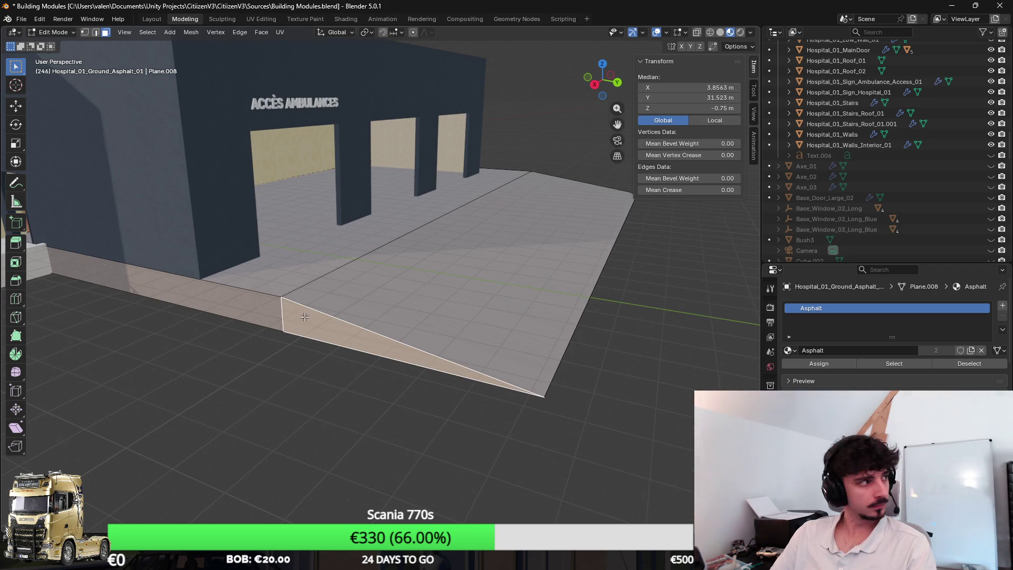
key("ctrl+r")
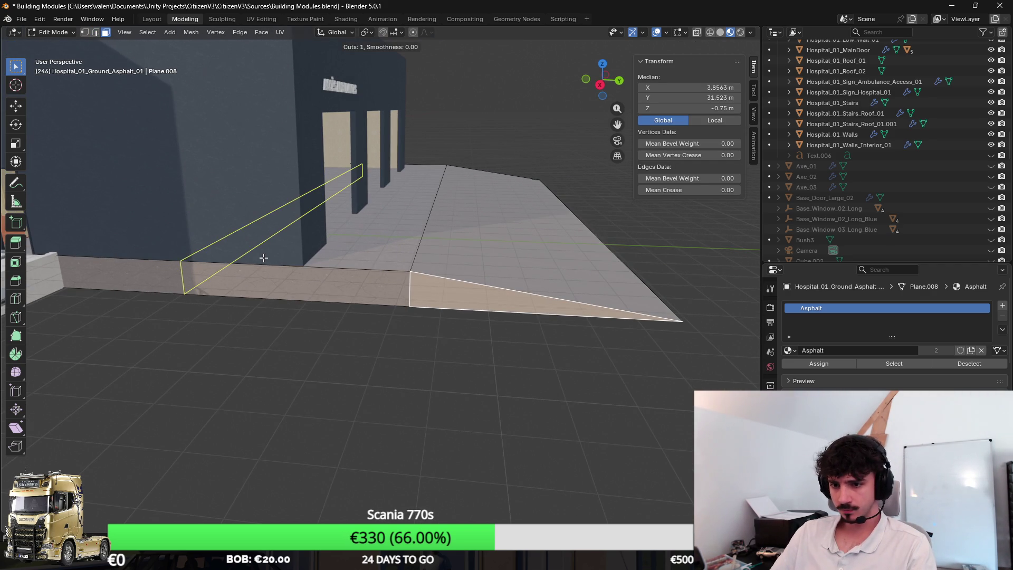
left_click(264, 255)
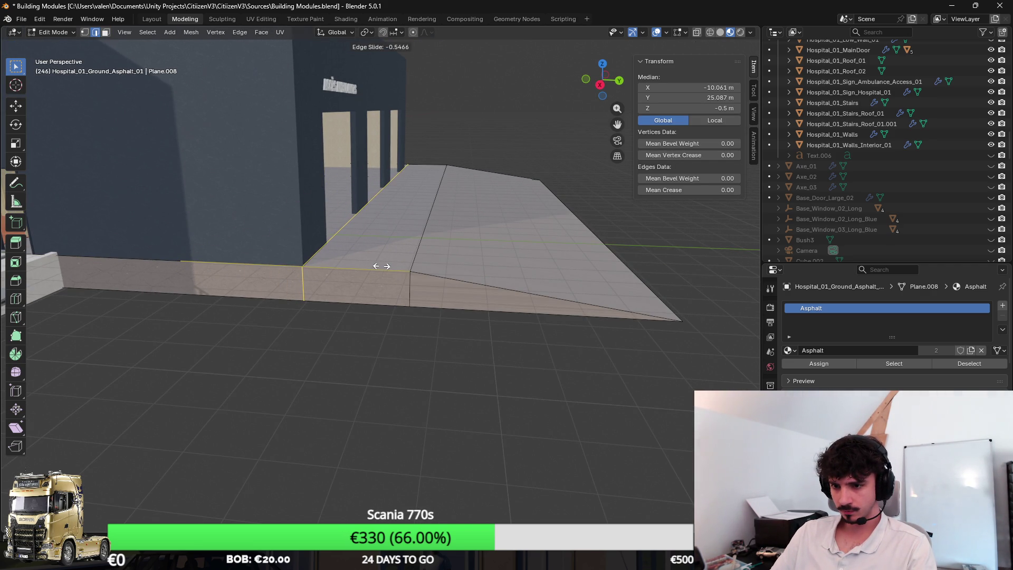
left_click(306, 242)
Extrude the step's front face and move it along X as a new section
left_click(106, 32)
left_click(395, 288)
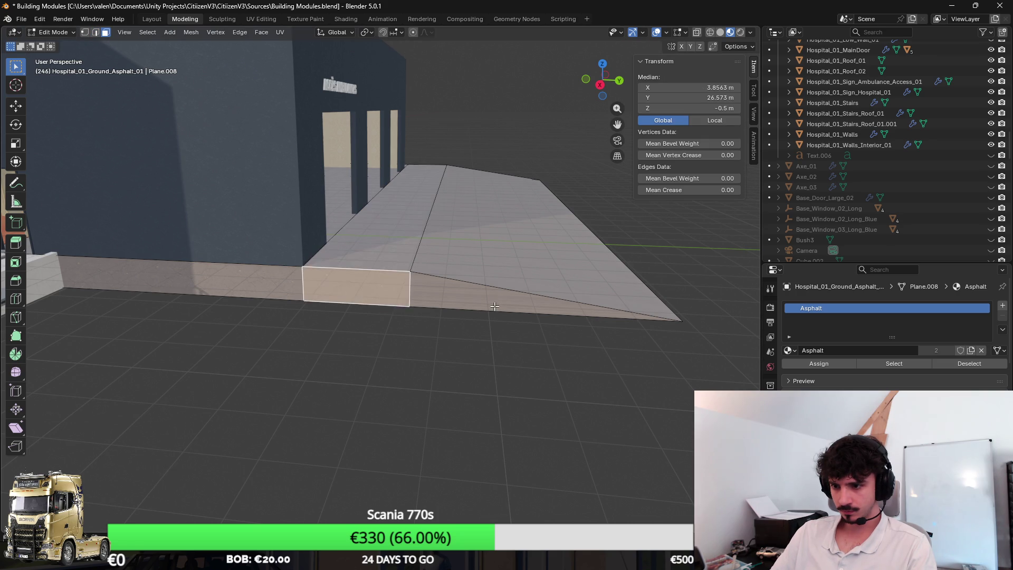
scroll(501, 301, "up", 3)
key("e")
key("Escape")
key("g")
key("x")
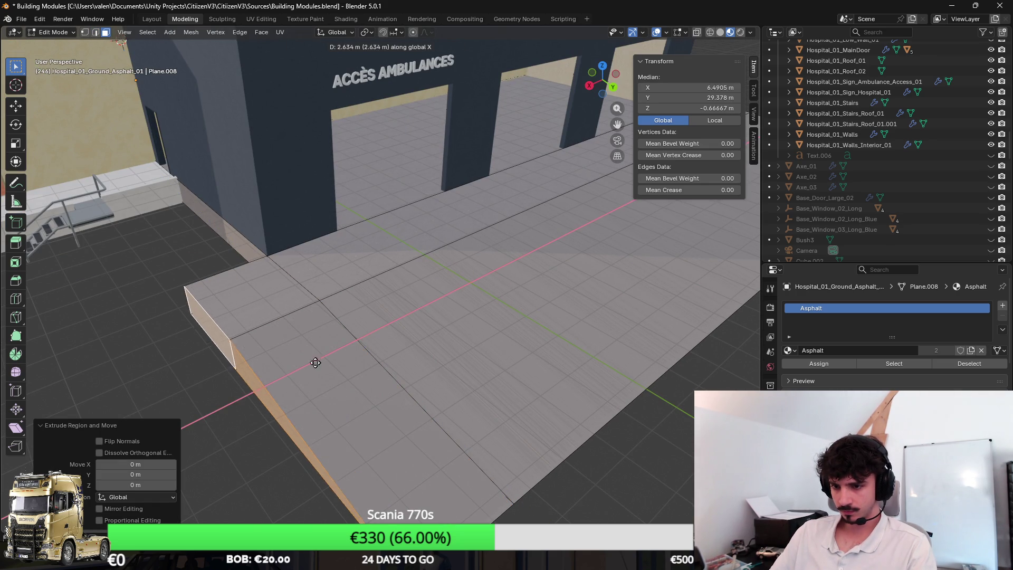
left_click(284, 372)
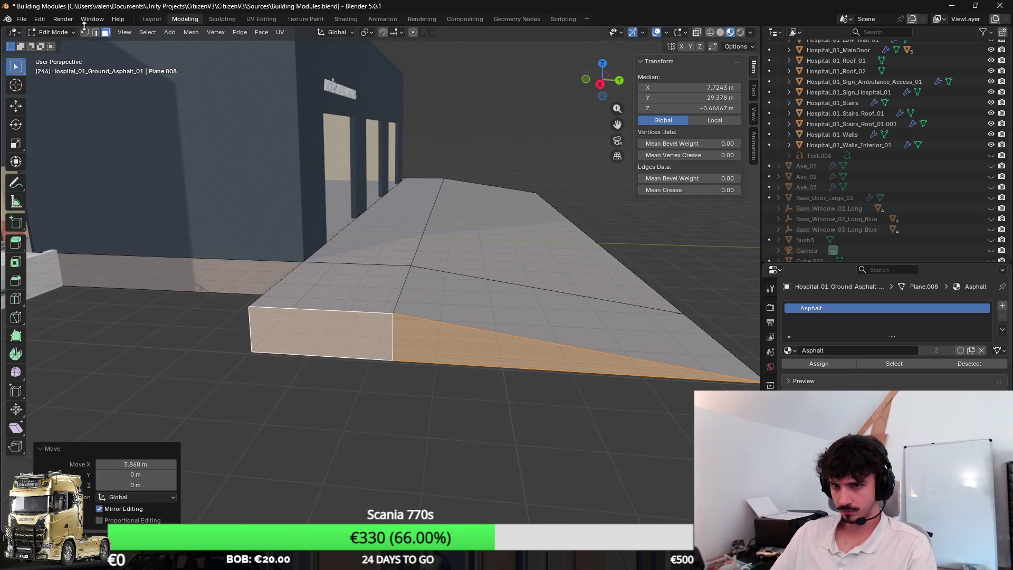
Drop the new section's outer top edge to Z -1 m
left_click(95, 32)
left_click(335, 305)
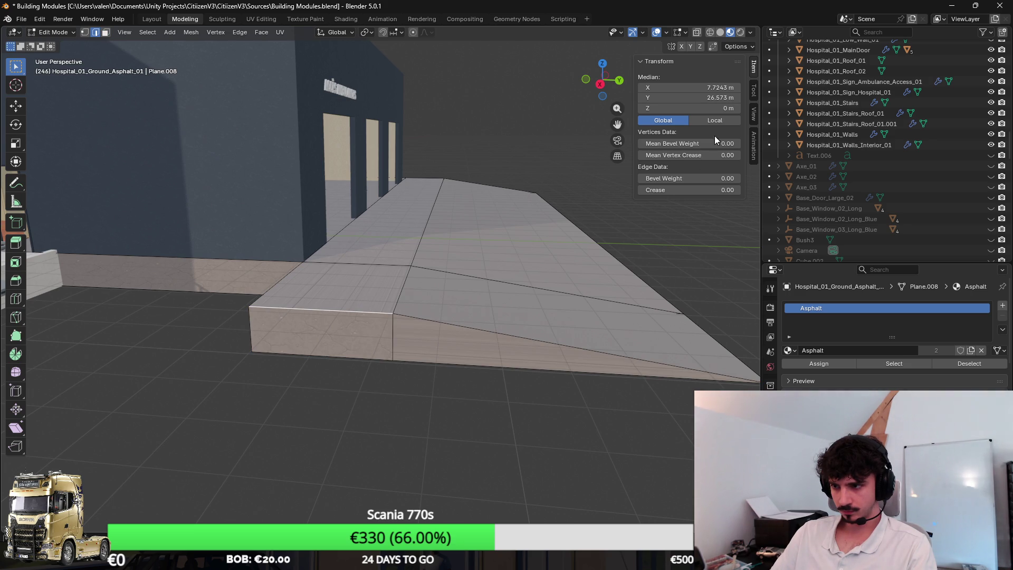
double_click(686, 108)
type("-1")
key("Return")
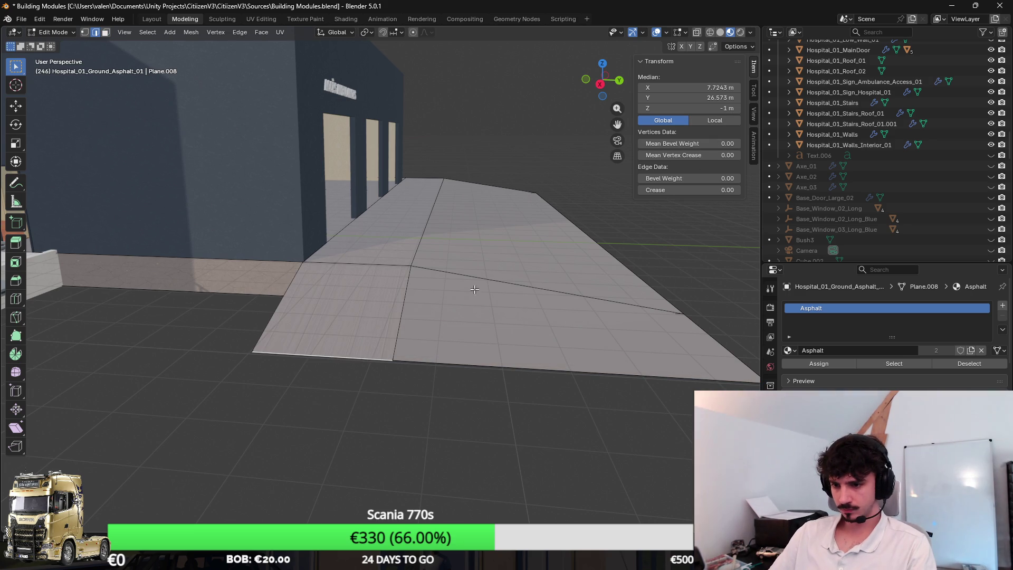
Knife a diagonal cut between opposite corners of the ramp section
key("1")
key("k")
left_click(532, 380)
left_click(253, 331)
key("Return")
mouse_move(531, 314)
left_mouse_down()
mouse_move(437, 282)
mouse_move(382, 296)
mouse_move(426, 311)
mouse_move(499, 278)
mouse_move(225, 302)
left_mouse_up()
key("2")
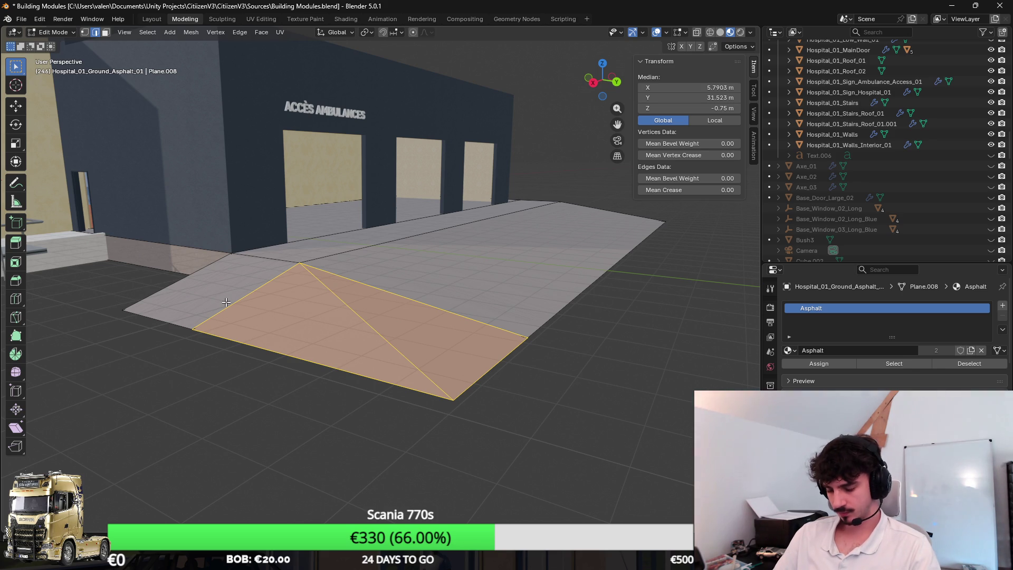
left_click(189, 328)
Slide the ramp's front edges along X to a new position
left_click(186, 327)
left_click(275, 351, "shift")
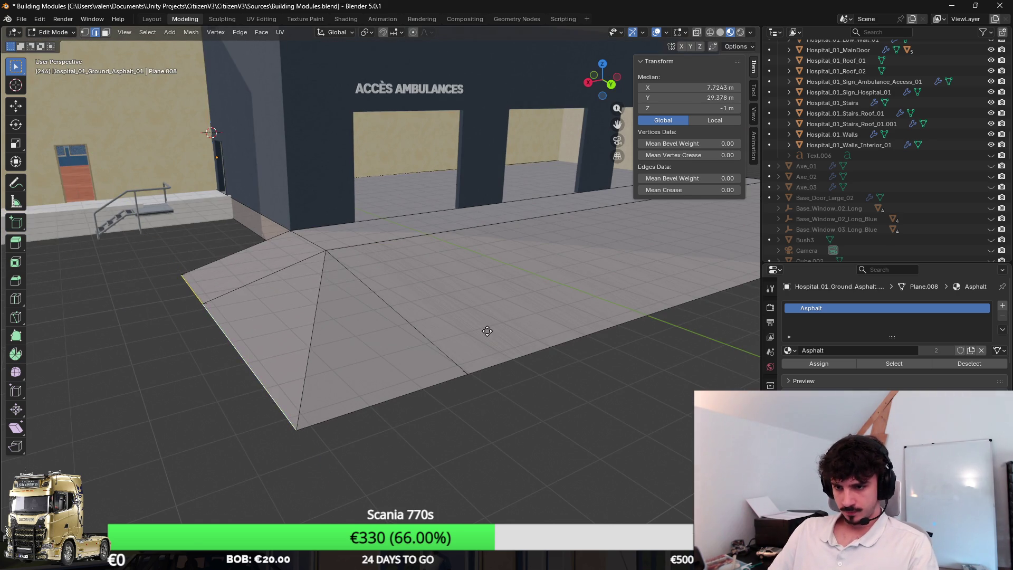
key("g")
key("x")
left_click(397, 368)
Try repositioning another ramp edge along X and Y, cancelling both moves
key("ctrl+r")
key("Escape")
left_click(531, 338)
key("g")
key("x")
key("Escape")
key("g")
key("y")
key("Escape")
Merge by Distance on the whole slab mesh to remove duplicate vertices
key("a")
key("alt+a")
key("a")
key("F3")
type("merge")
key("Return")
Apply Shade Auto Smooth to the asphalt slab and save the .blend file
key("Tab")
key("KP_Decimal")
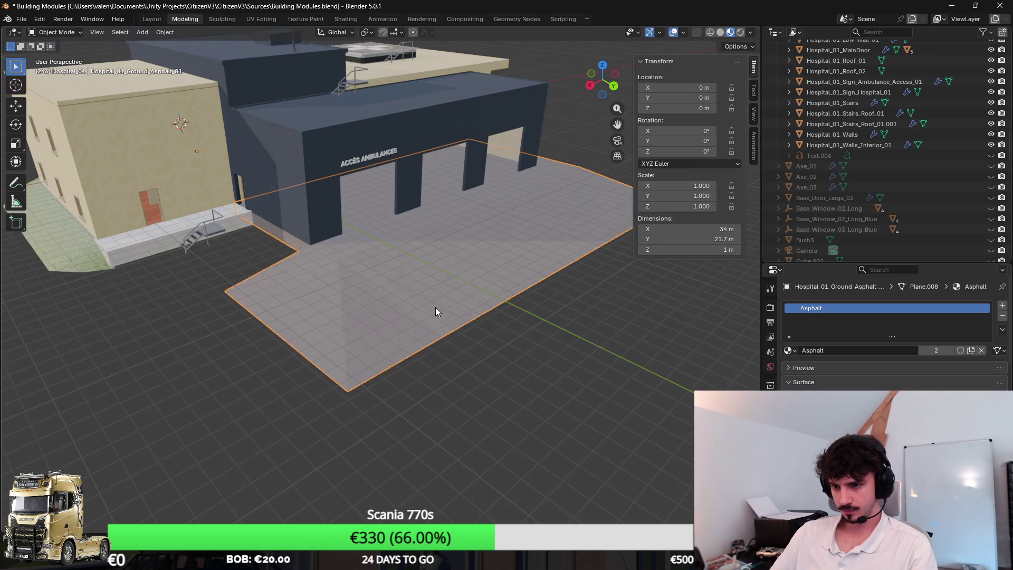
right_click(428, 312)
left_click(426, 314)
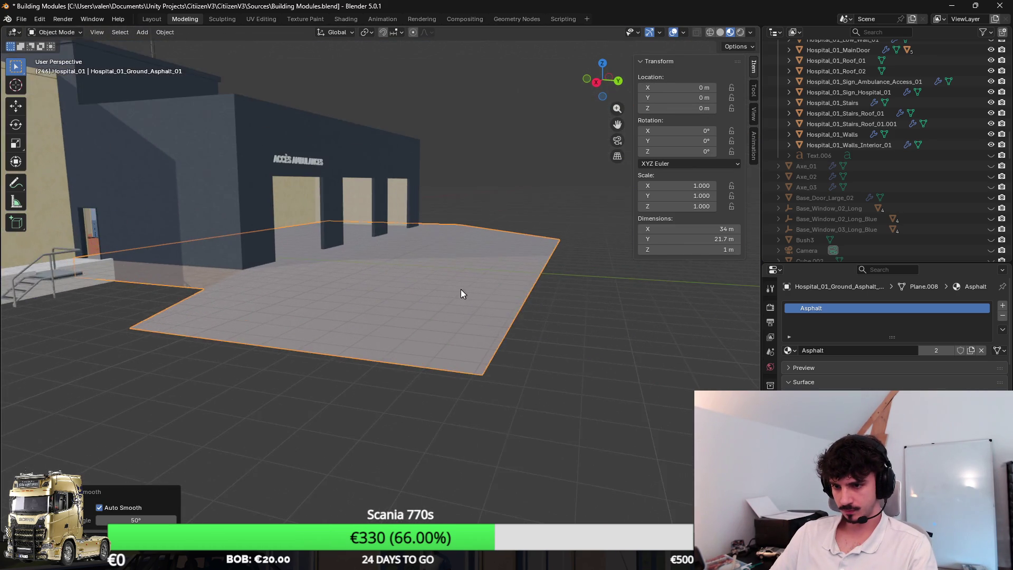
key("ctrl+s")
left_click(21, 19)
Export the hospital model as FBX
mouse_move(27, 28)
mouse_move(68, 177)
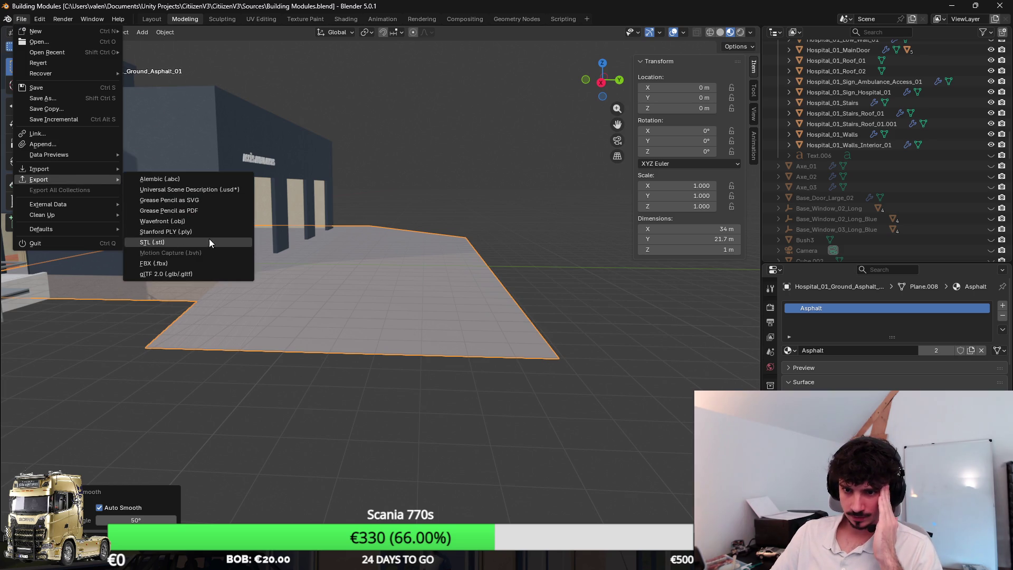
left_click(235, 263)
left_click(503, 374)
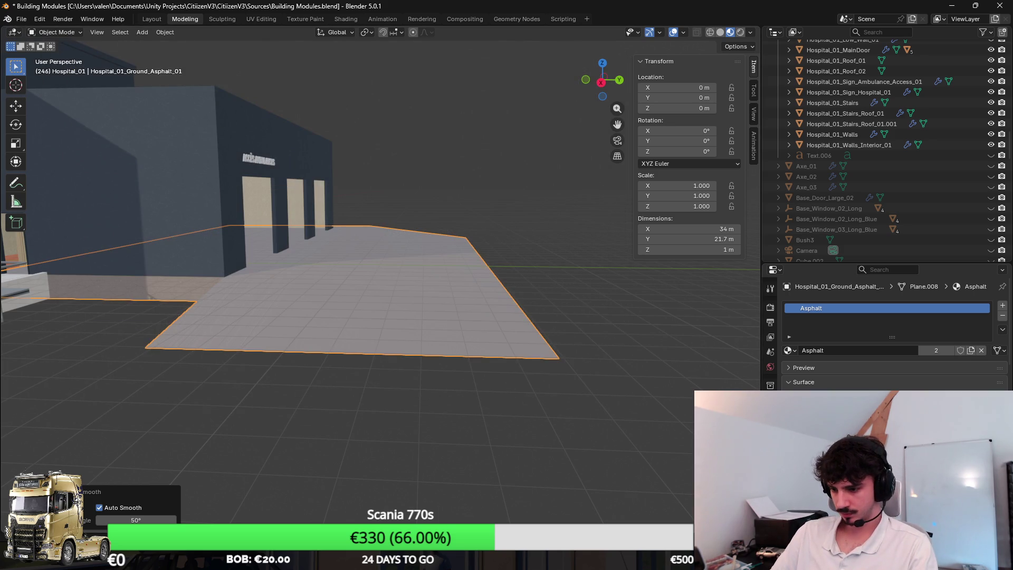
Unwrap the whole asphalt slab with Cube Projection UVs
key("Tab")
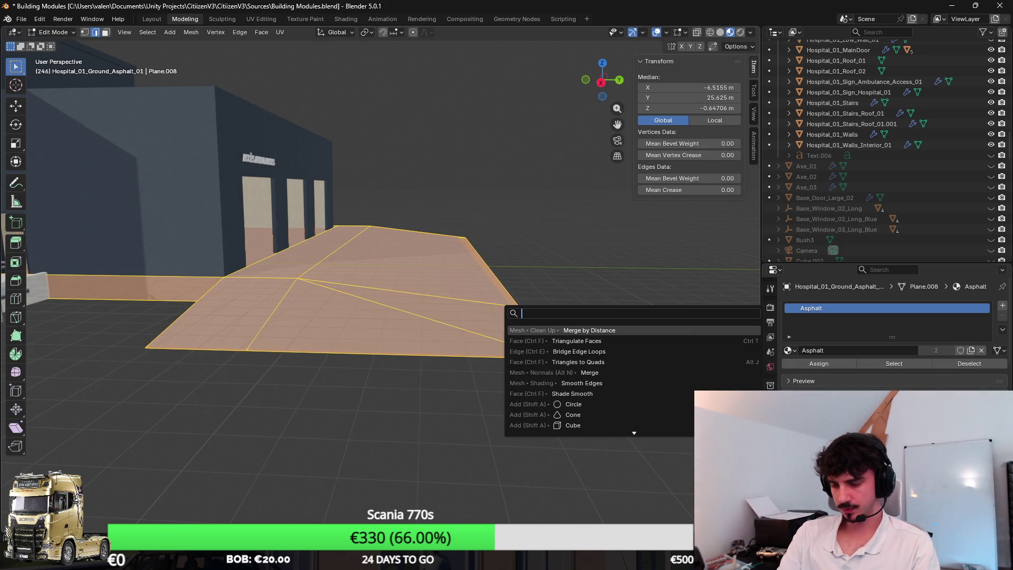
scroll(479, 218, "up", 2)
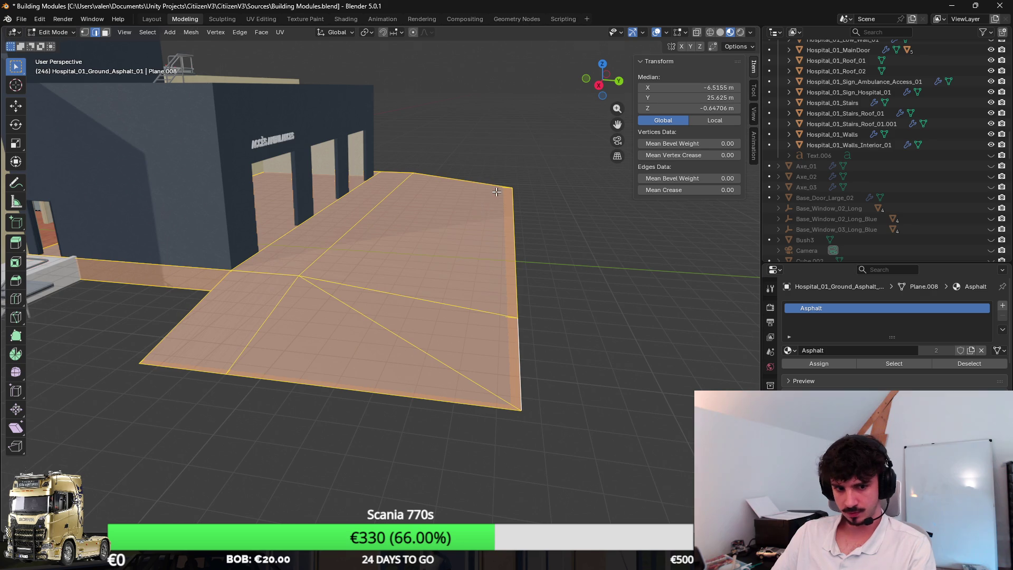
scroll(496, 191, "up", 2)
key("u")
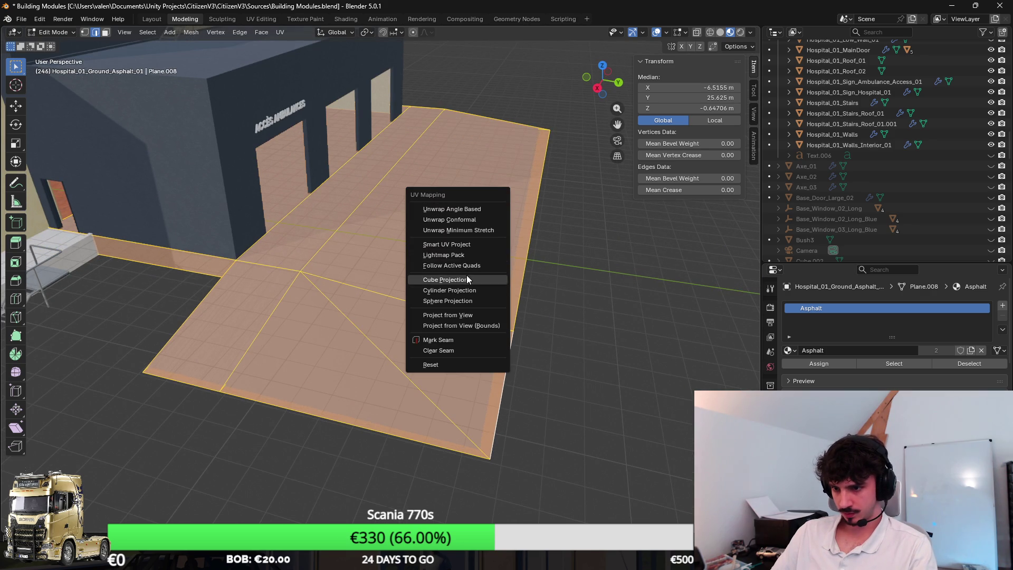
left_click(467, 273)
left_click(132, 485)
key("Return")
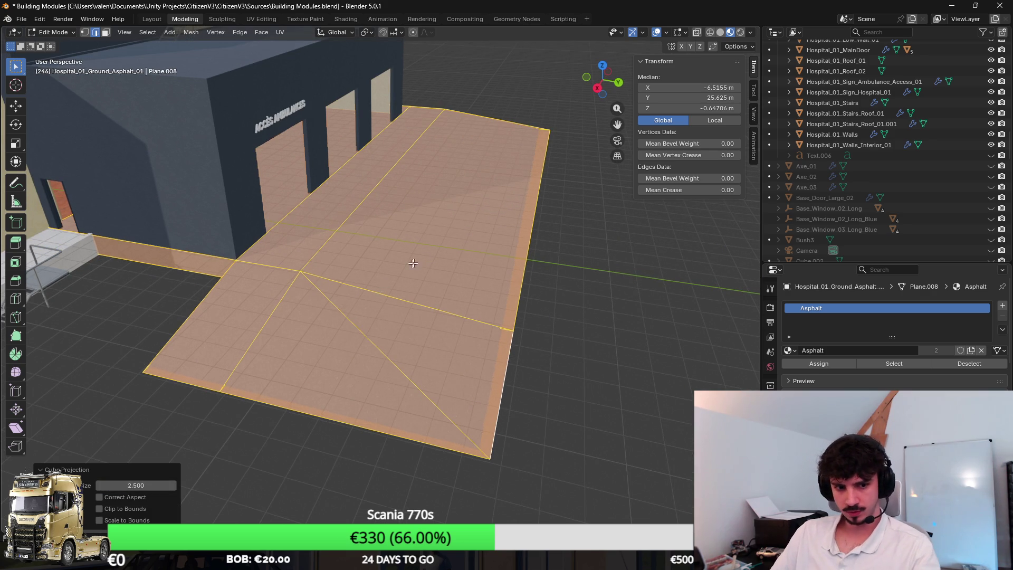
key("Tab")
Re-export the FBX over Hospital_01.fbx and view the updated slab in Unity
scroll(423, 255, "up", 2)
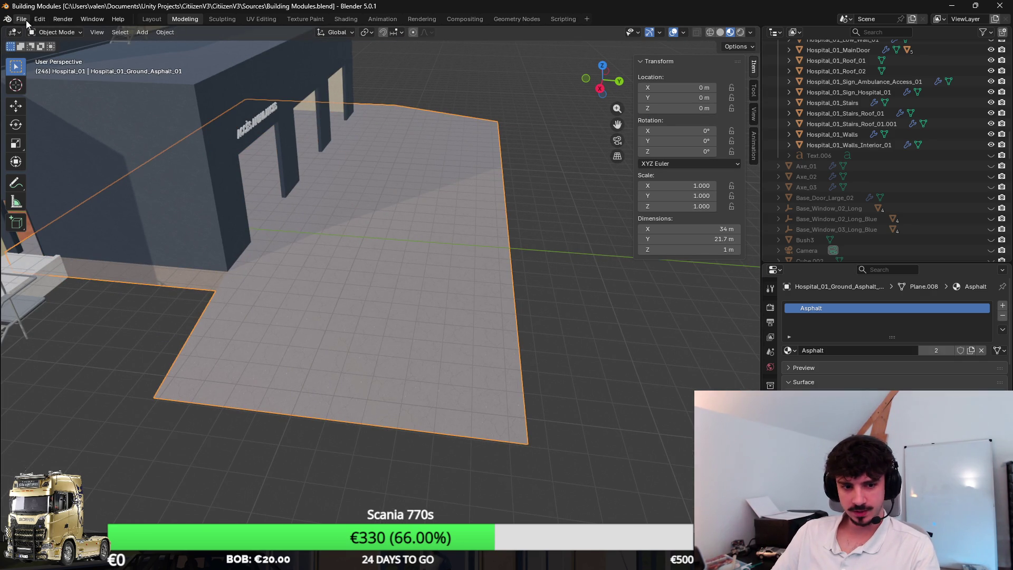
left_click(22, 20)
mouse_move(80, 179)
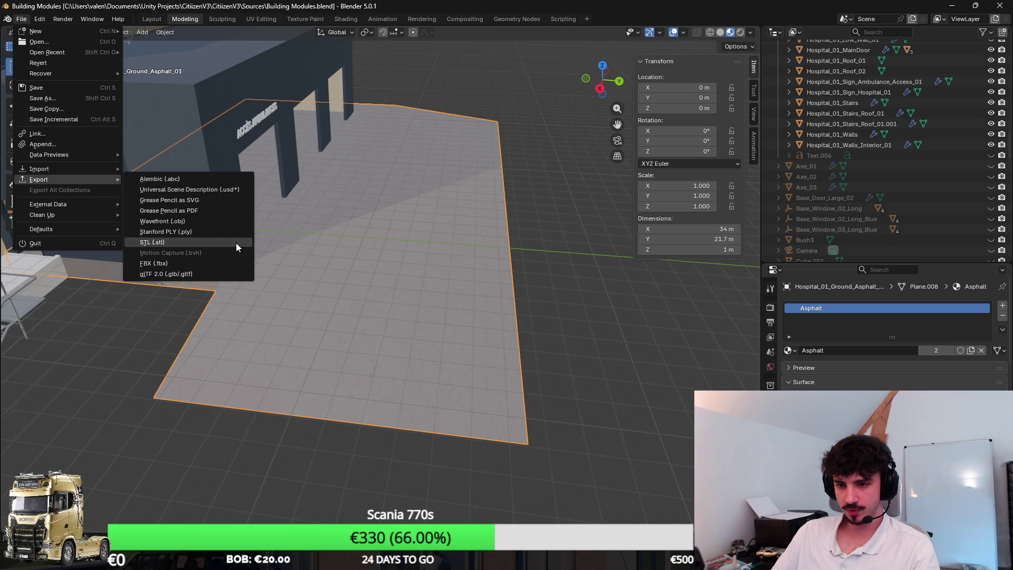
left_click(216, 265)
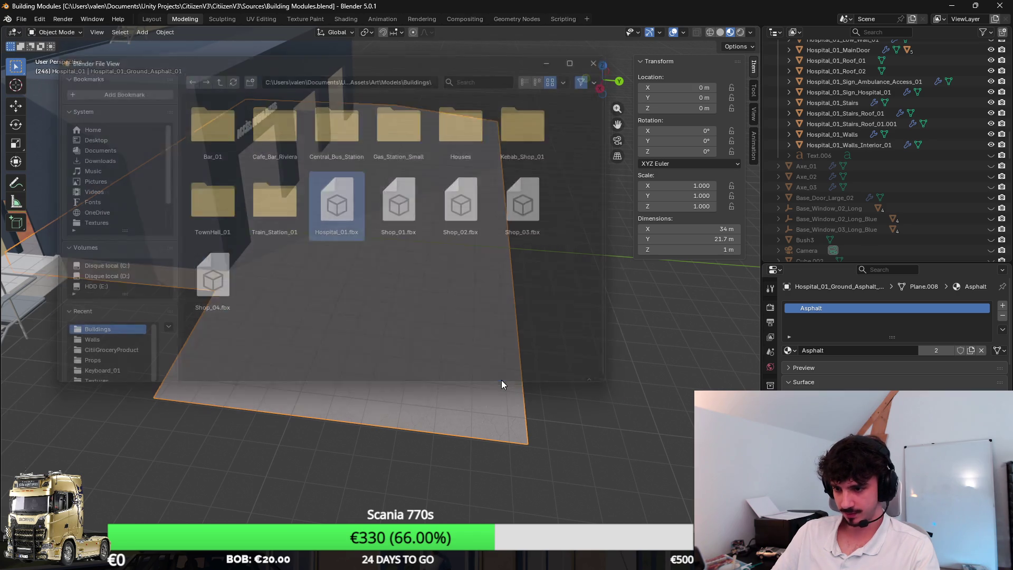
key("Return")
key("alt+Tab")
key("s")
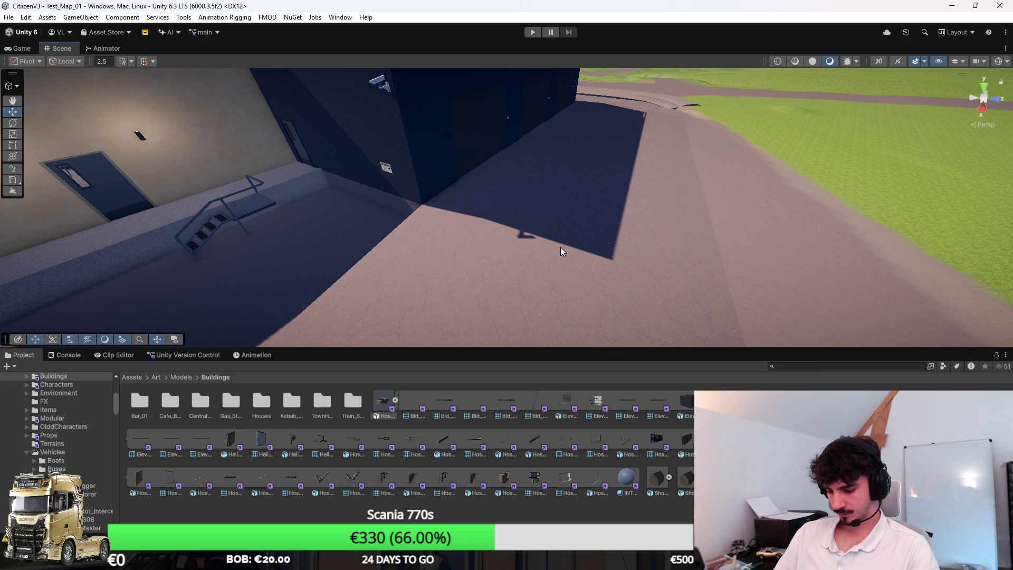
mouse_move(700, 220)
left_mouse_down()
mouse_move(689, 183)
mouse_move(703, 190)
mouse_move(696, 204)
mouse_move(705, 191)
left_mouse_up()
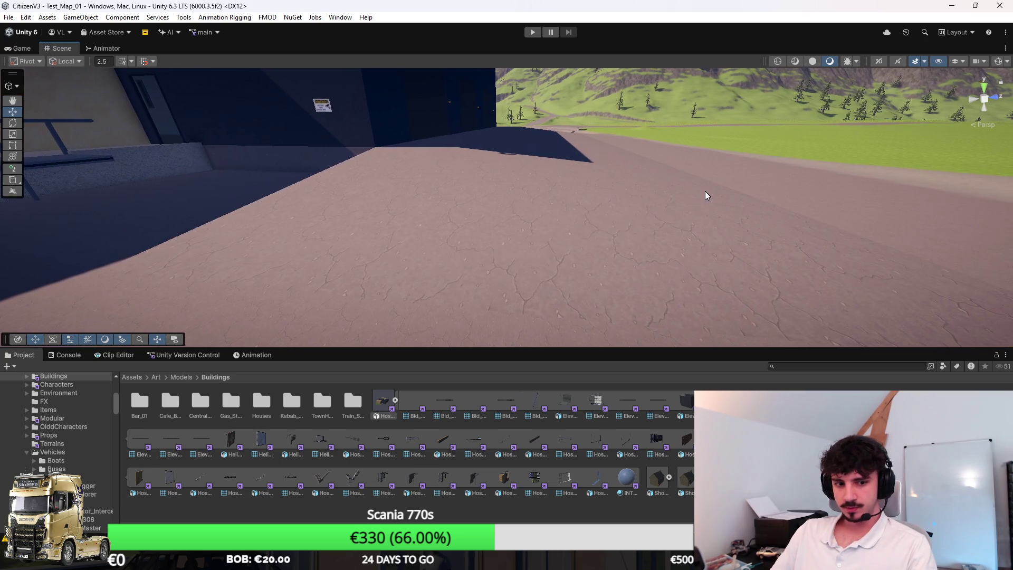
Move both ramp crease edges -2.35 m along Y, then leave Edit Mode
key("alt+Tab")
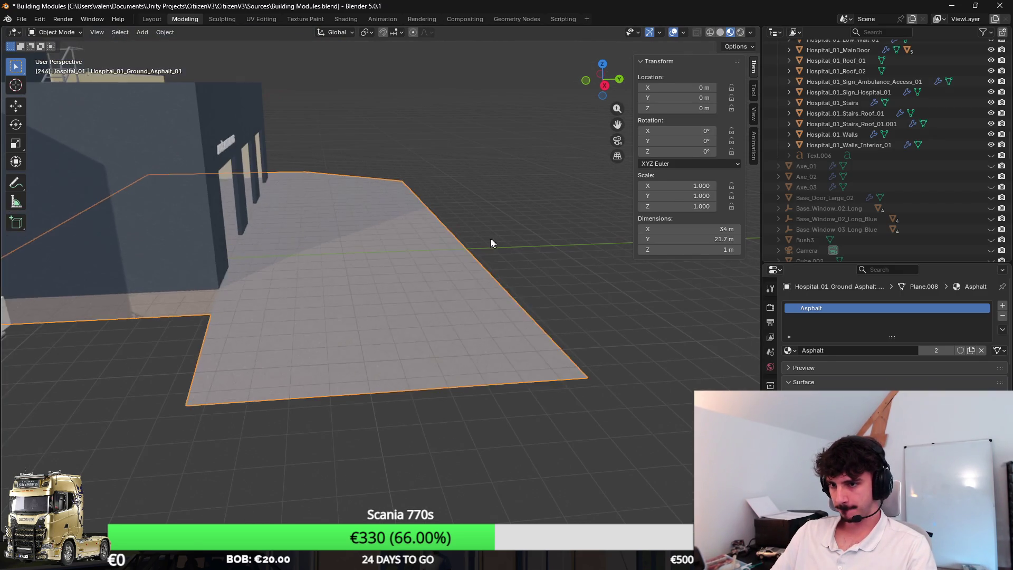
key("ctrl+z")
scroll(467, 262, "up", 3)
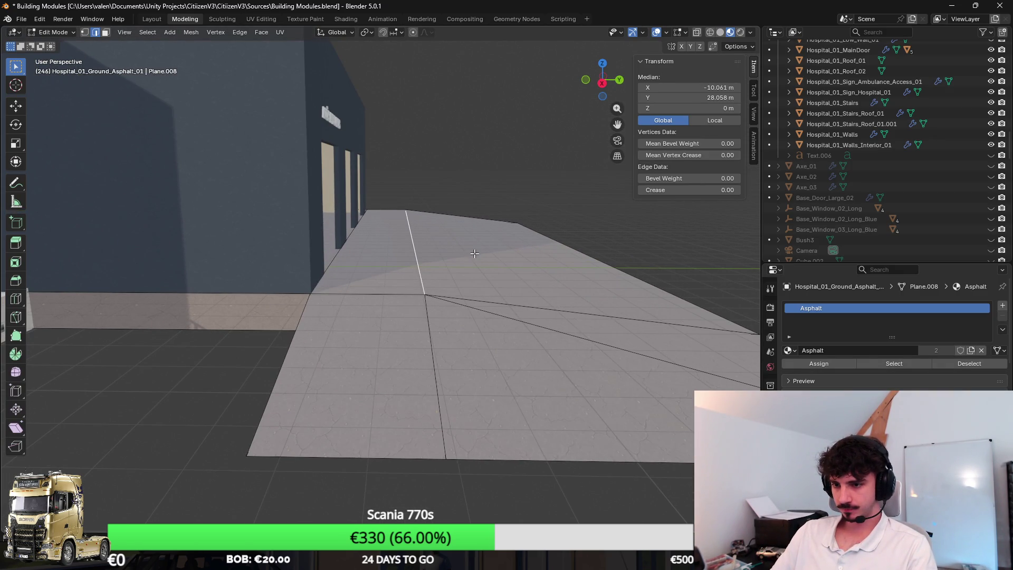
left_click(419, 339, "shift")
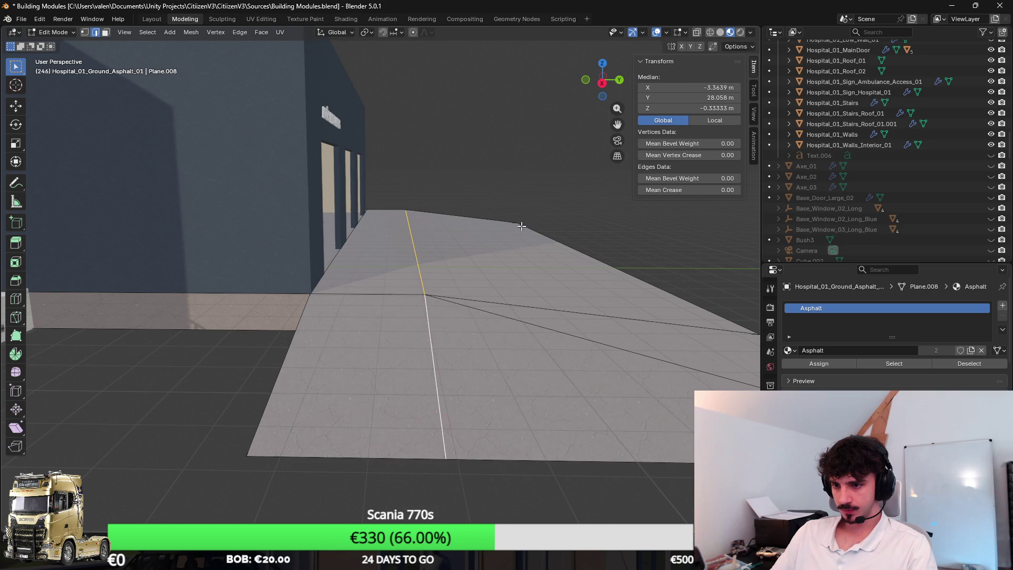
key("g")
key("y")
left_click(462, 242)
key("Tab")
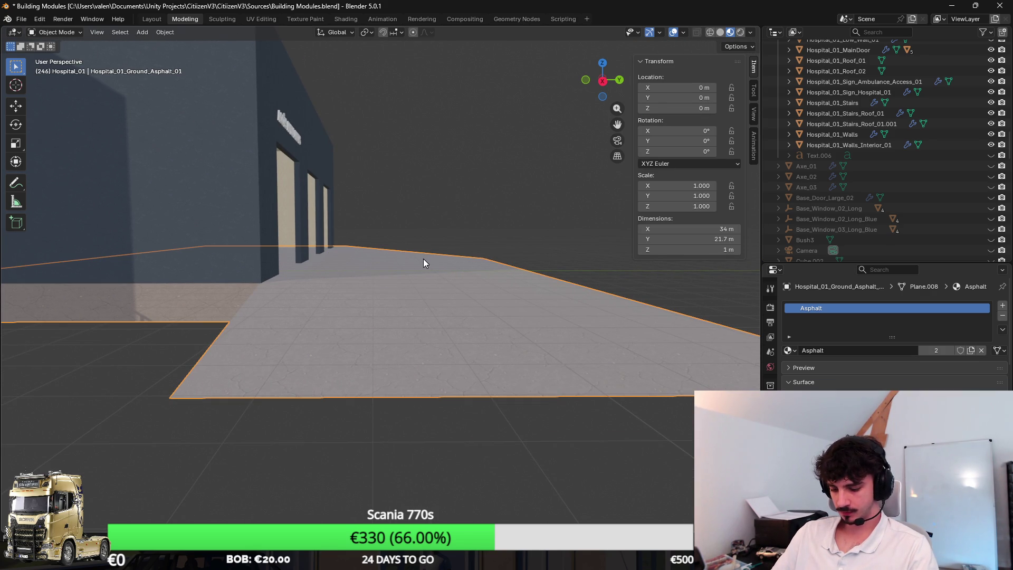
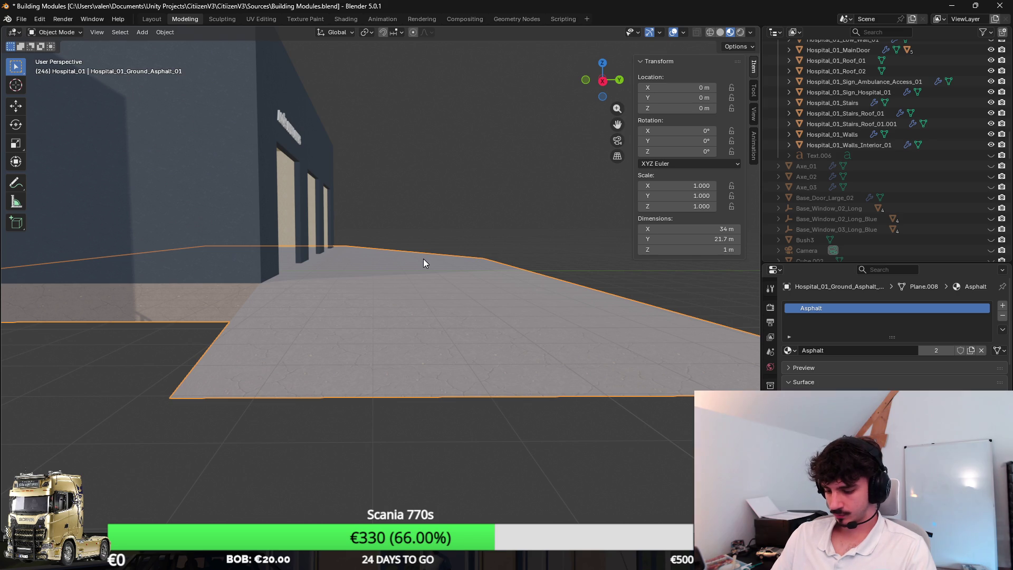
Move the asphalt plane's right edge along Y to shorten the plane to 18.2 m deep
left_click_drag(423, 263, 409, 265)
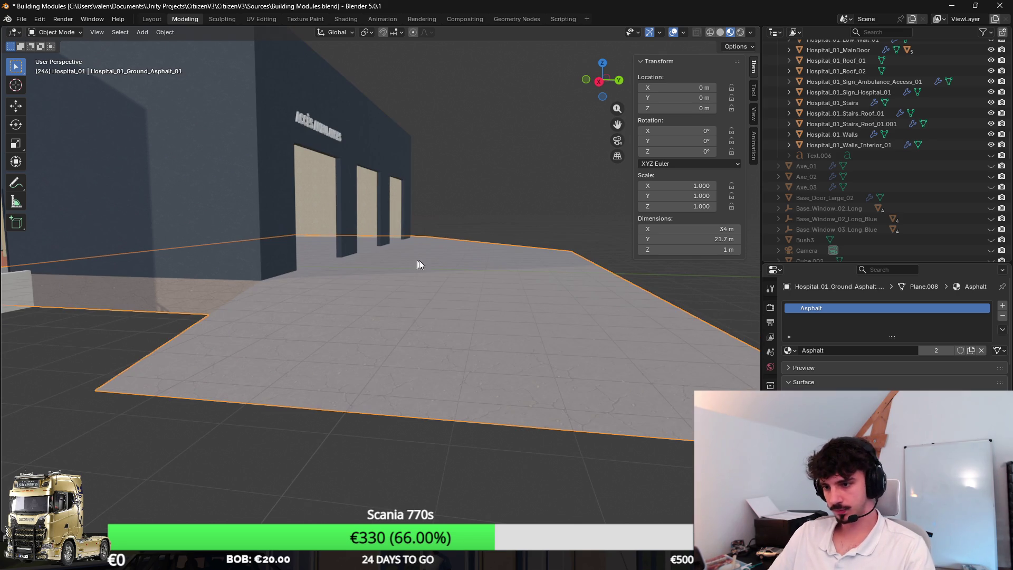
scroll(491, 266, "up", 3)
key("Tab")
left_click(674, 343)
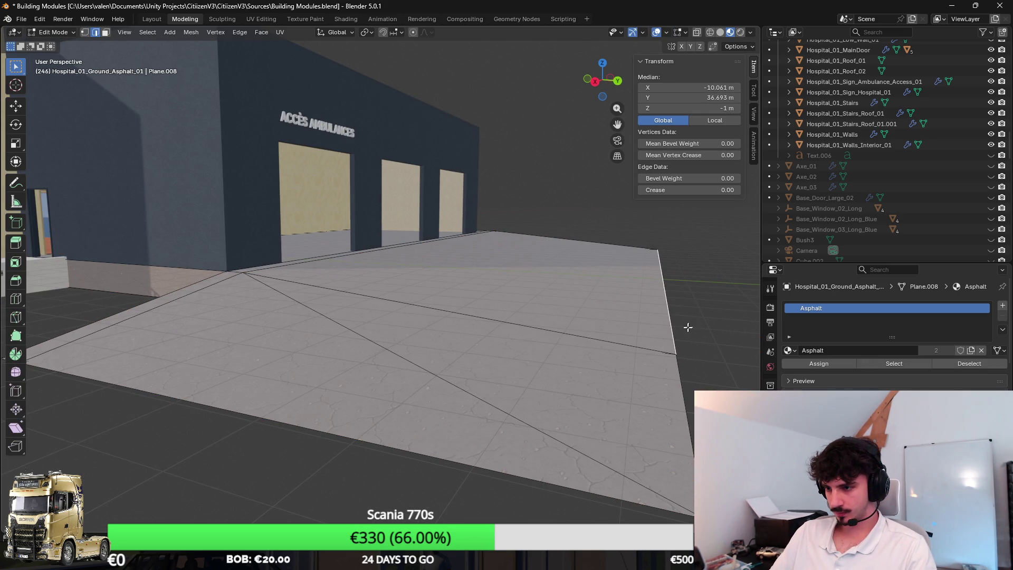
key("g")
key("y")
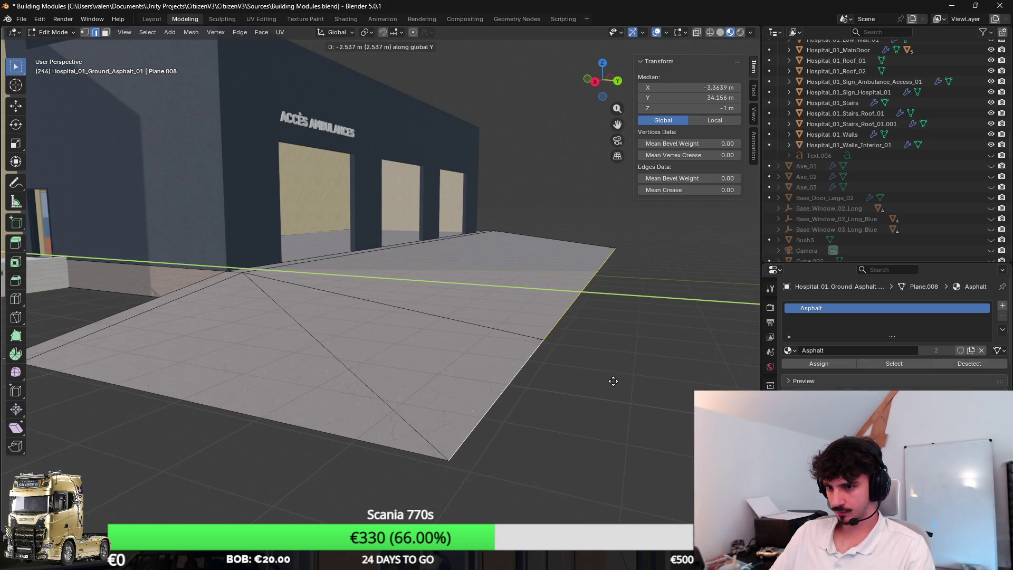
left_click(595, 377)
mouse_move(547, 373)
left_mouse_down()
mouse_move(589, 366)
mouse_move(362, 283)
left_mouse_up()
key("Tab")
Save the Blender file and export the asphalt plane as FBX to the Unity project
key("ctrl+s")
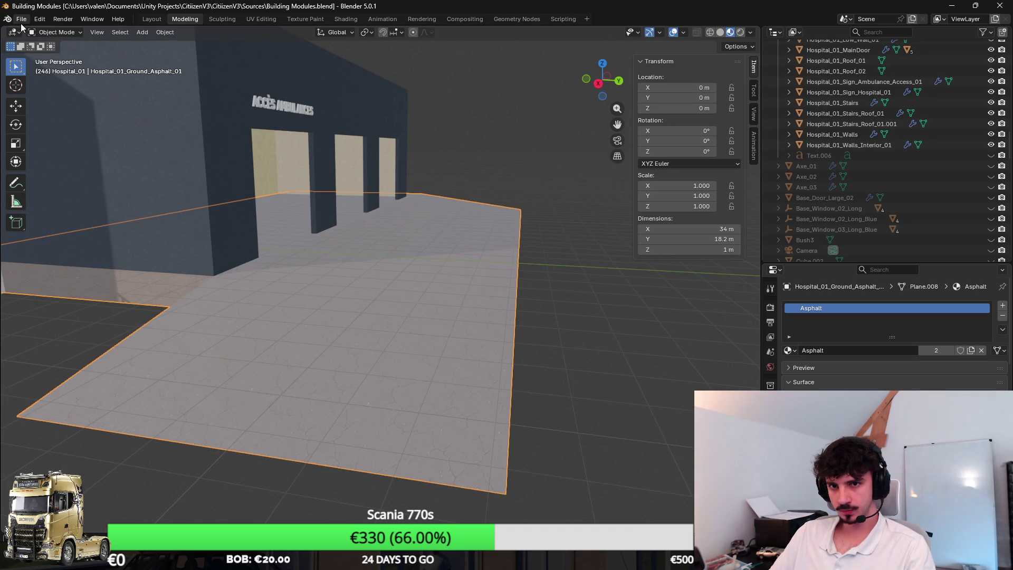
left_click(21, 19)
mouse_move(46, 183)
left_click(158, 260)
key("Return")
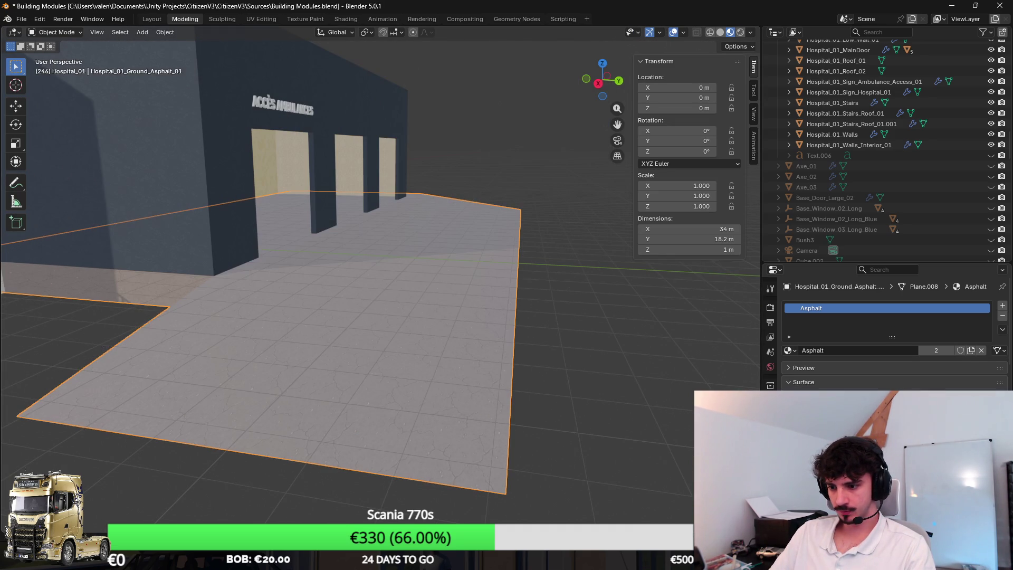
key("alt+Tab")
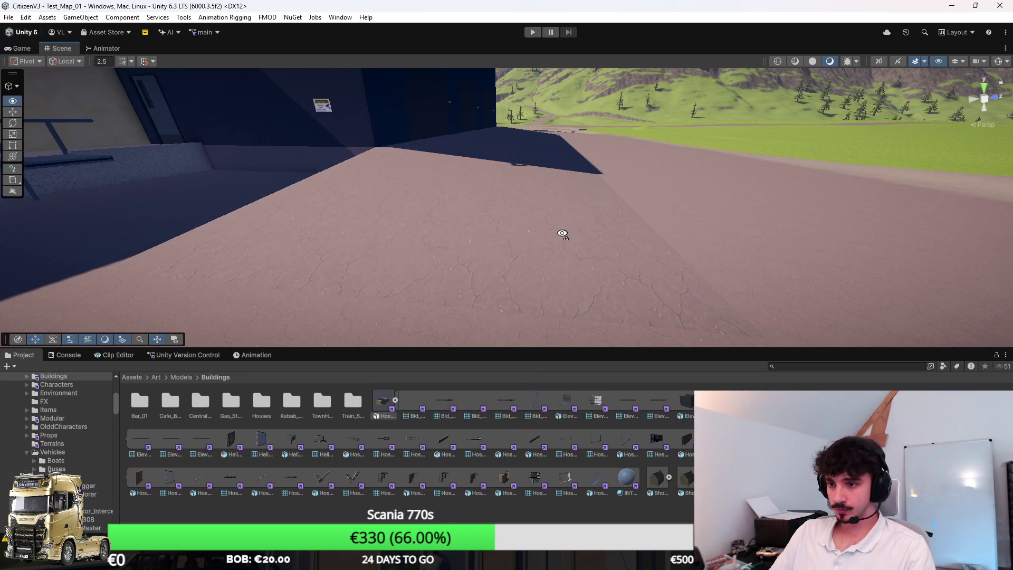
Select the hospital garage door and view its Animator graph with Garage_Door_Open and Garage_Door_Close states
left_click_drag(563, 235, 550, 247)
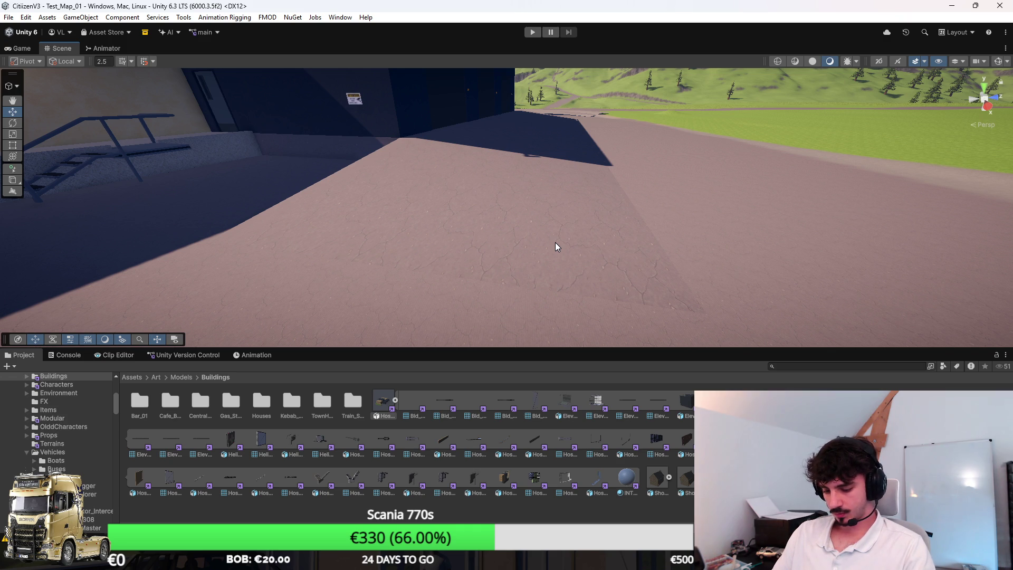
scroll(555, 242, "down", 5)
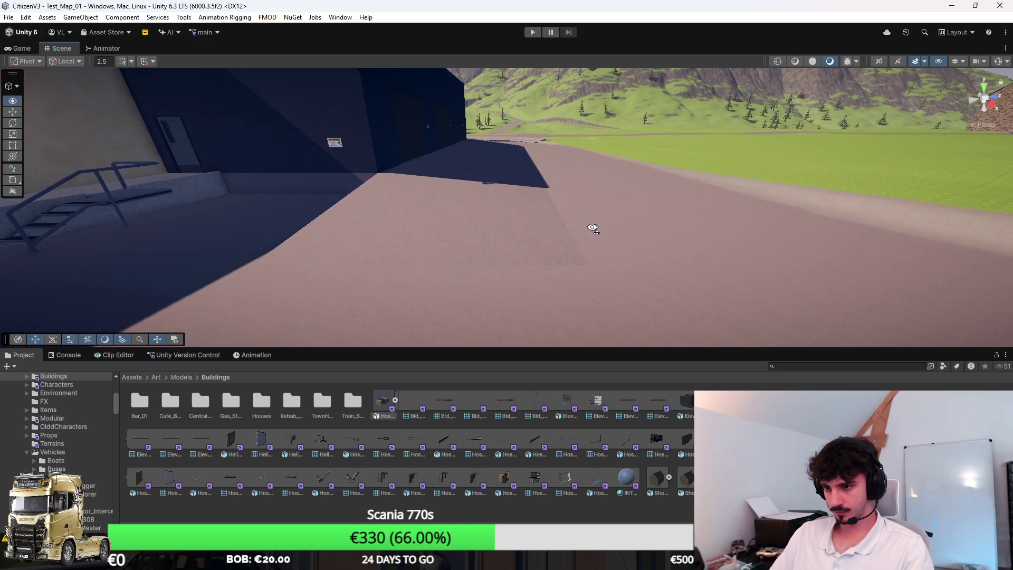
left_click_drag(607, 235, 462, 200)
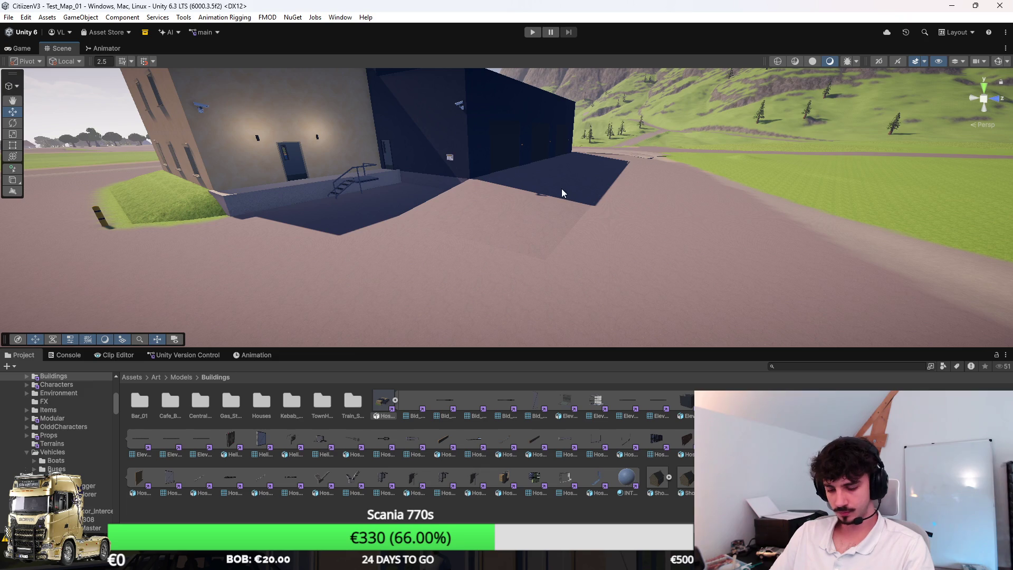
scroll(563, 193, "up", 5)
left_click(517, 169)
left_click_drag(593, 215, 580, 191)
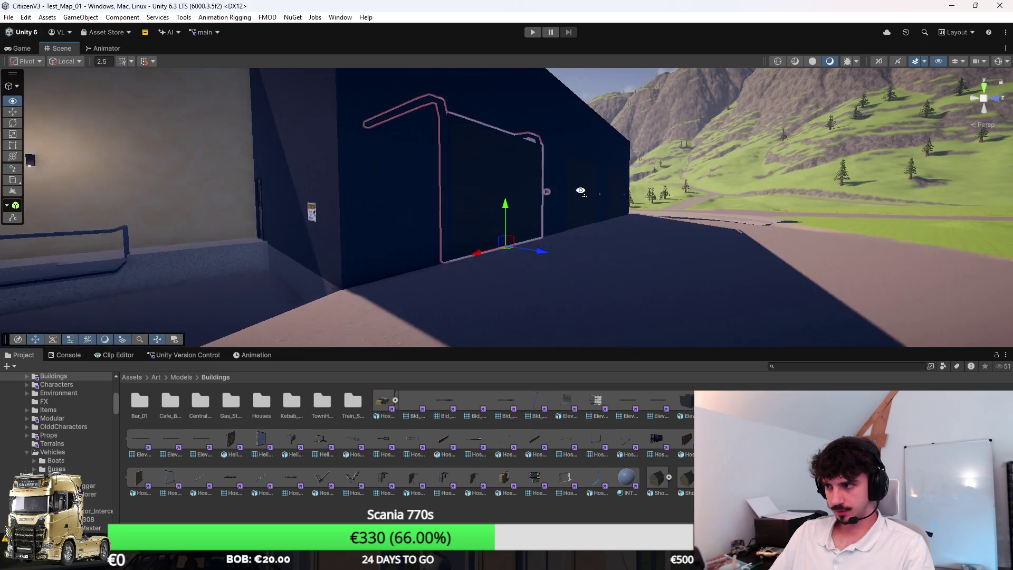
left_click(105, 48)
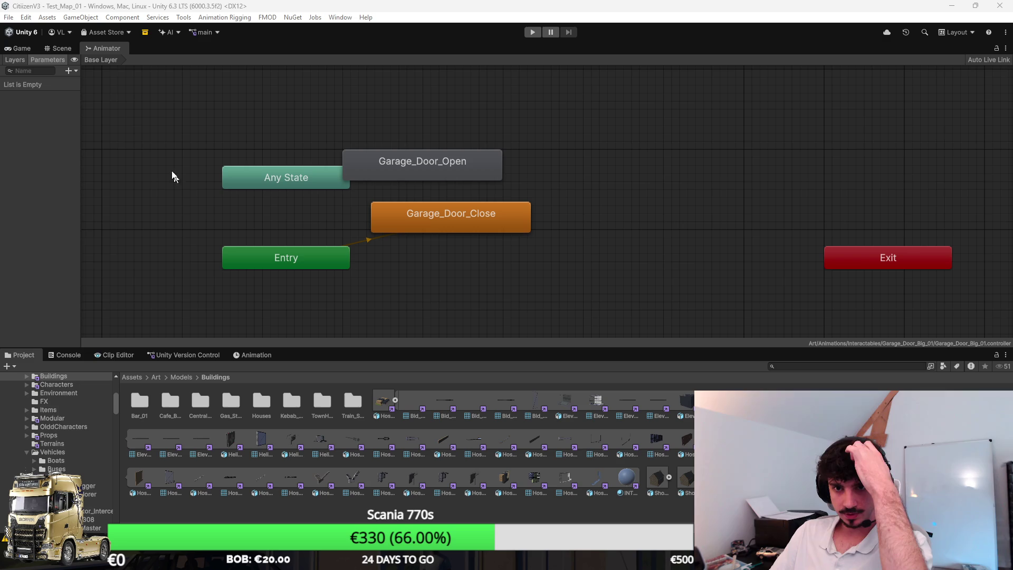
Set Garage_Door_Open as the layer default state, then start play mode in a maximized Game view
right_click(432, 160)
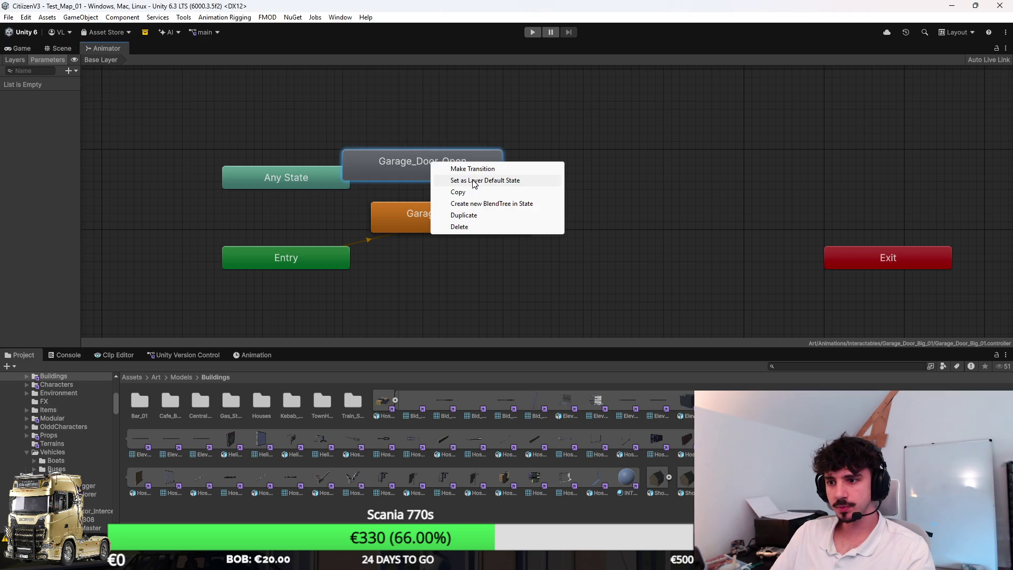
left_click(454, 178)
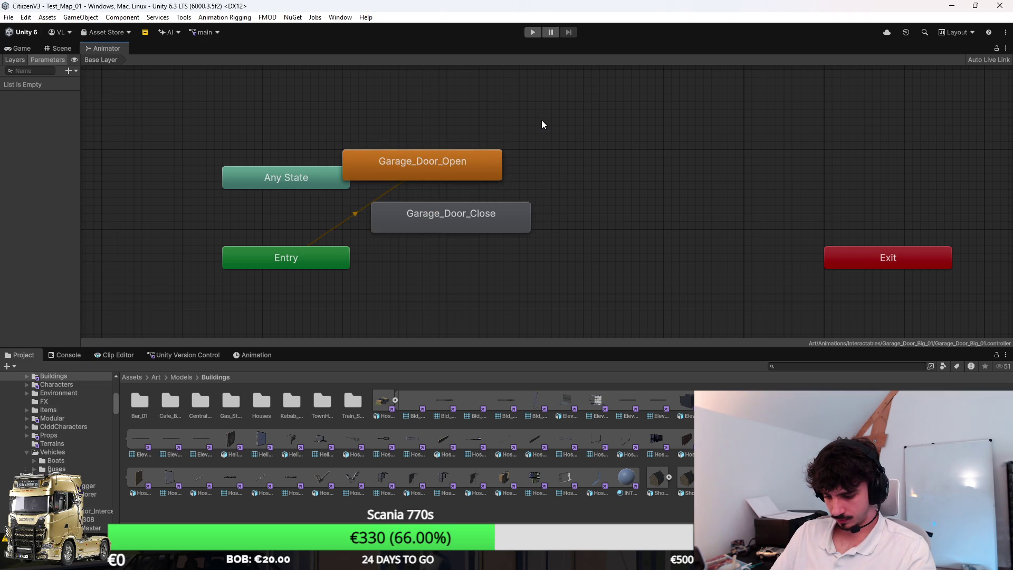
left_click(19, 49)
double_click(19, 49)
left_click(532, 34)
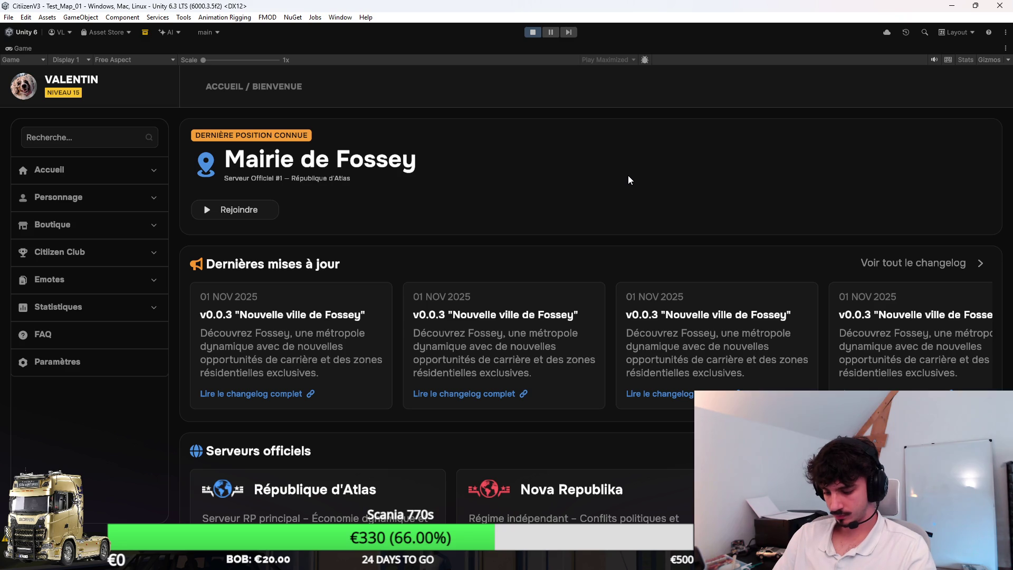
Launch the Citizen RP server from Accueil > Mes serveurs and play as the existing character
left_click(106, 169)
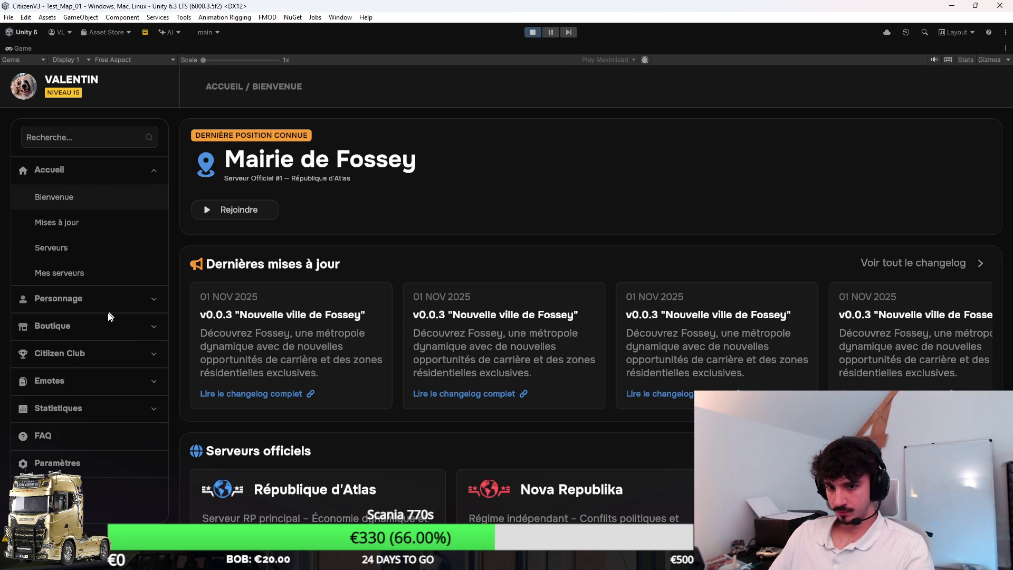
left_click(119, 273)
left_click(928, 235)
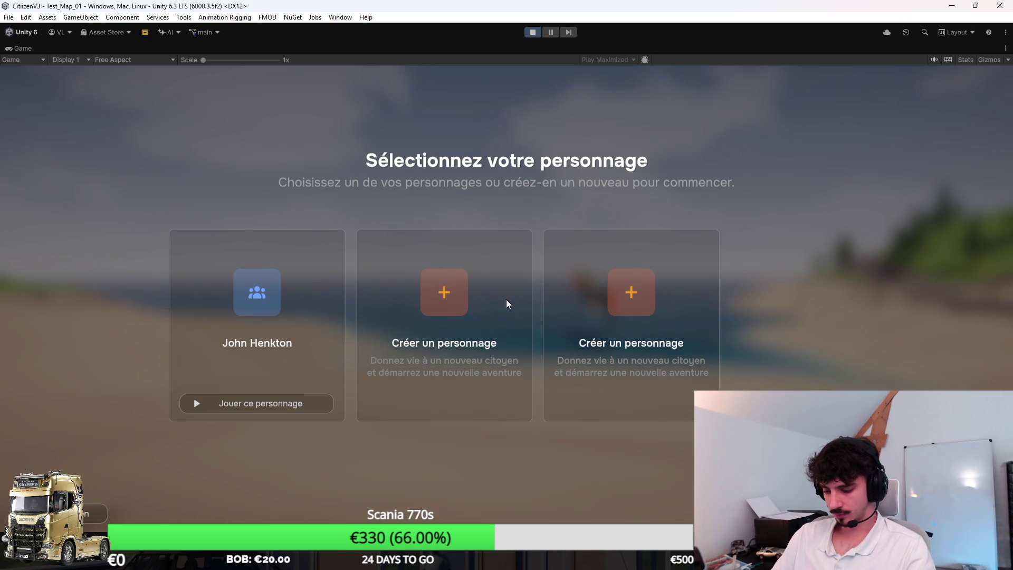
left_click(278, 406)
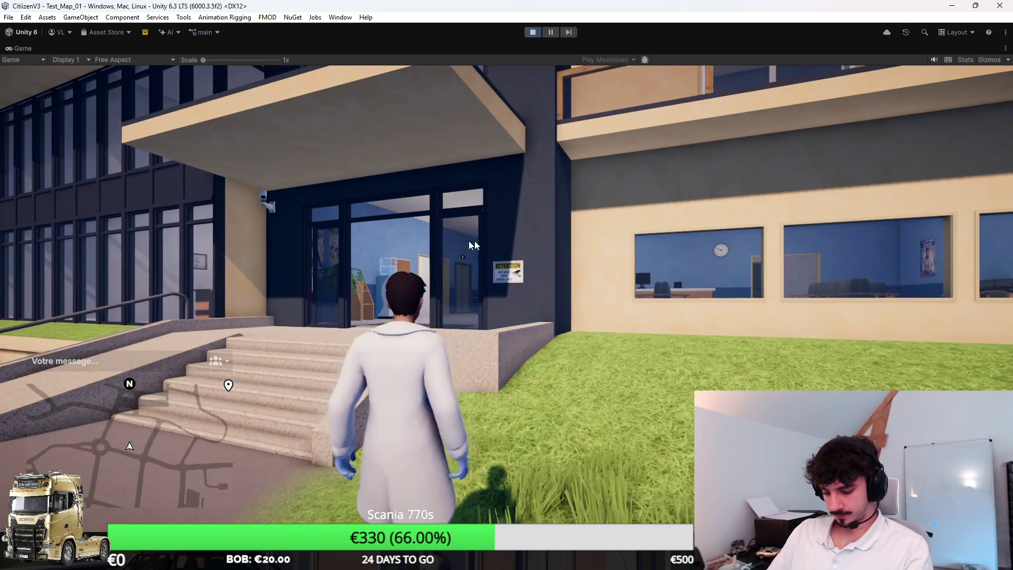
Run to a gendarmerie car, drive it to the hospital garage bays, then stop play mode
key("w")
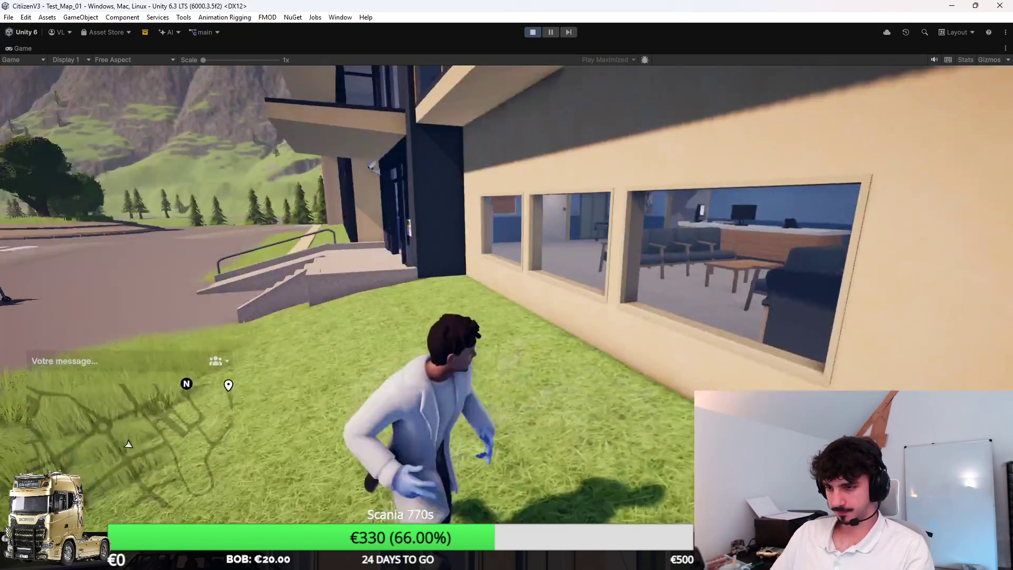
key("a")
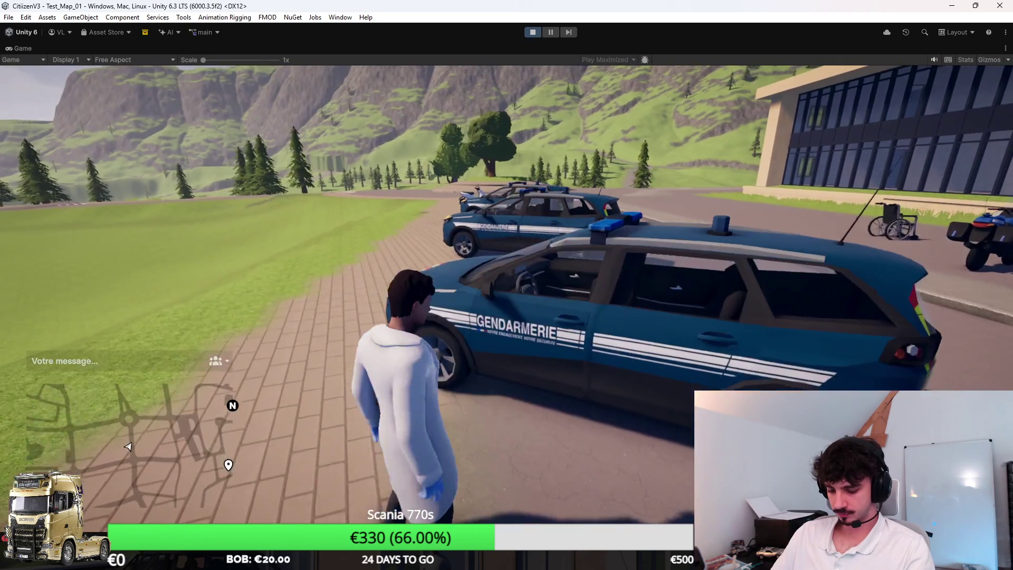
key("e")
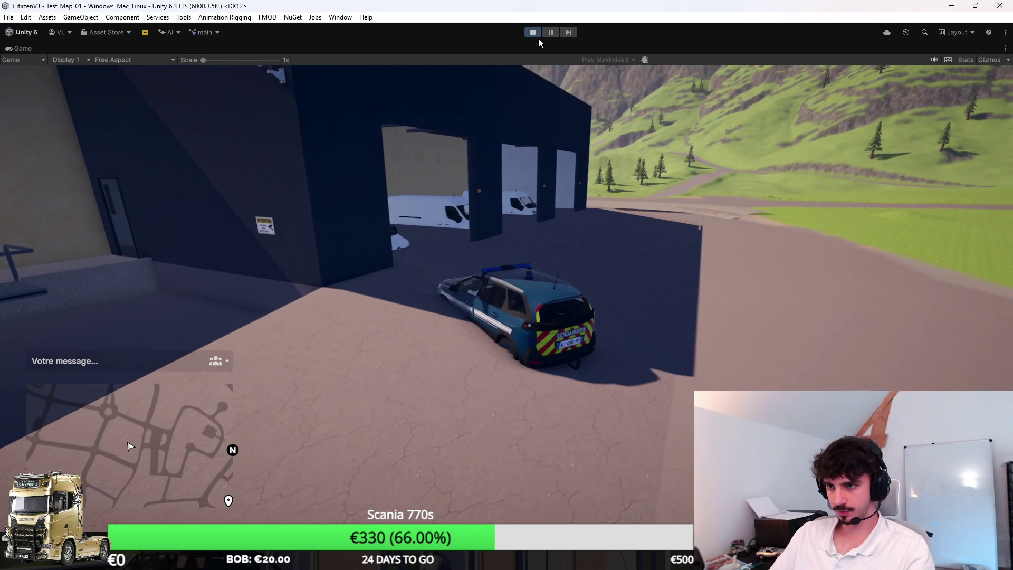
left_click(536, 32)
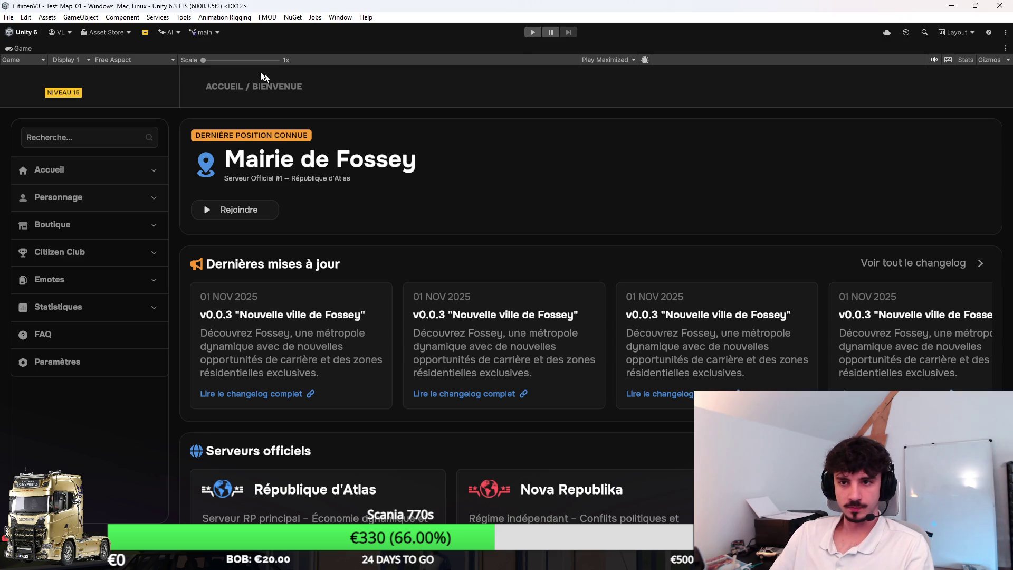
Un-maximize the Game view, inspect the hospital building in the Scene view, and press Play again
double_click(31, 51)
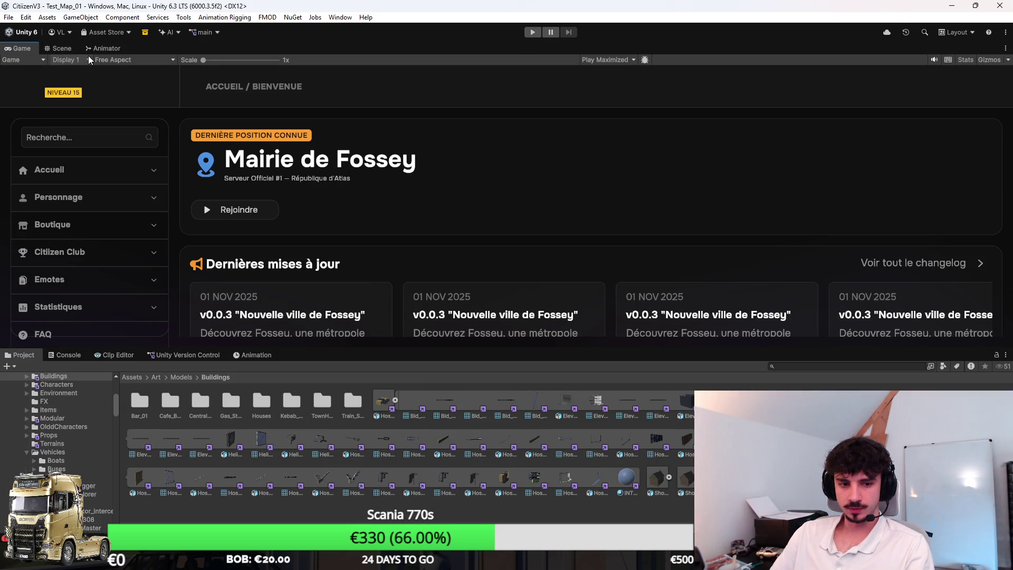
left_click(66, 49)
left_click(777, 291)
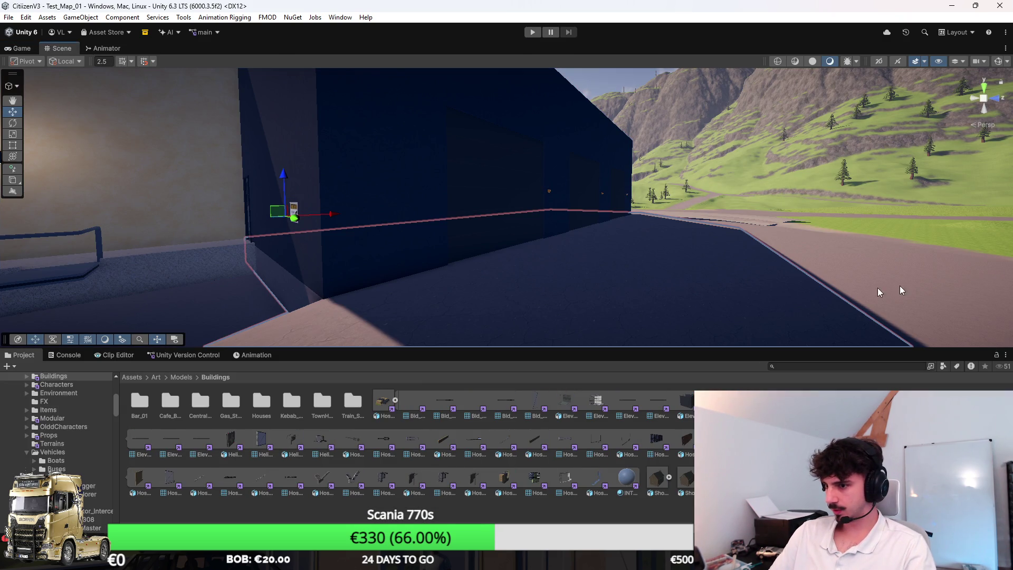
key("Escape")
left_click(532, 32)
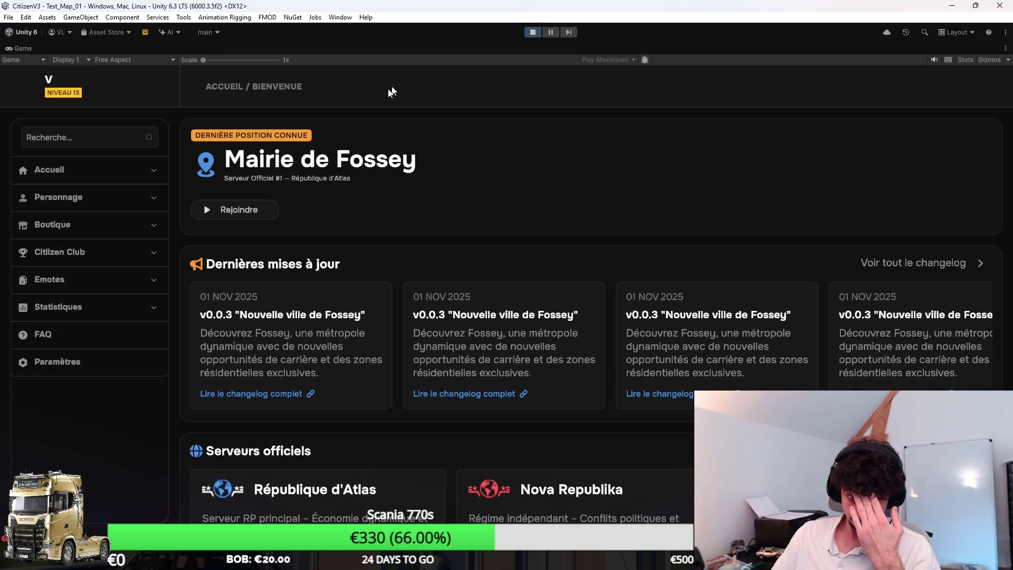
Join the Citizen RP server from Mes serveurs and spawn as the existing character
left_click(116, 170)
left_click(97, 279)
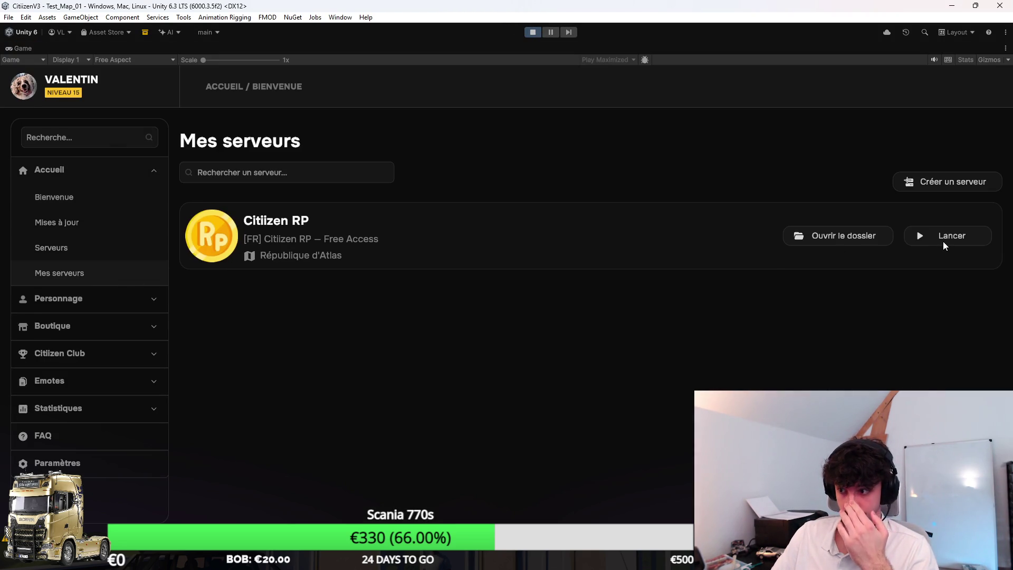
left_click(942, 241)
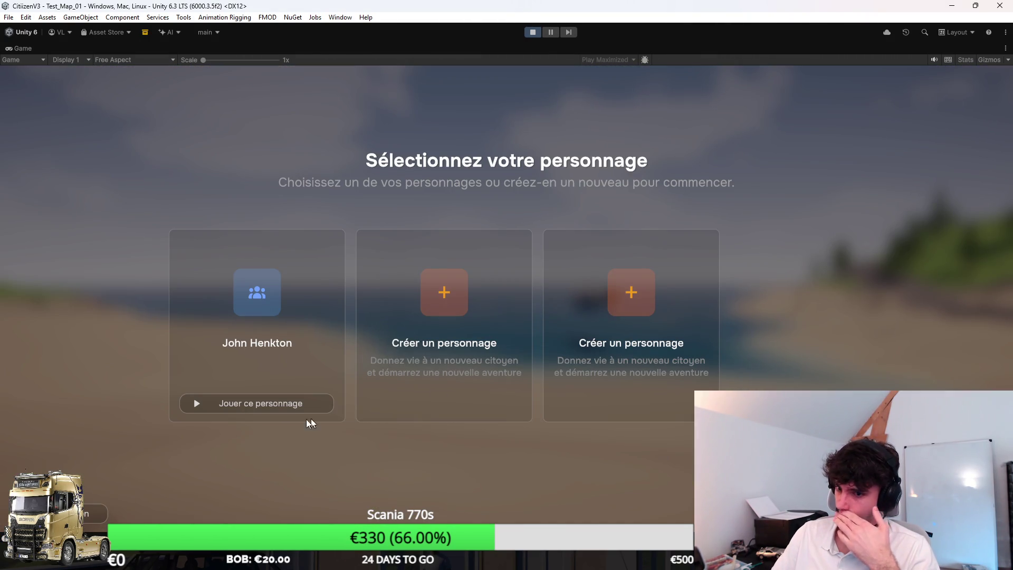
left_click(322, 406)
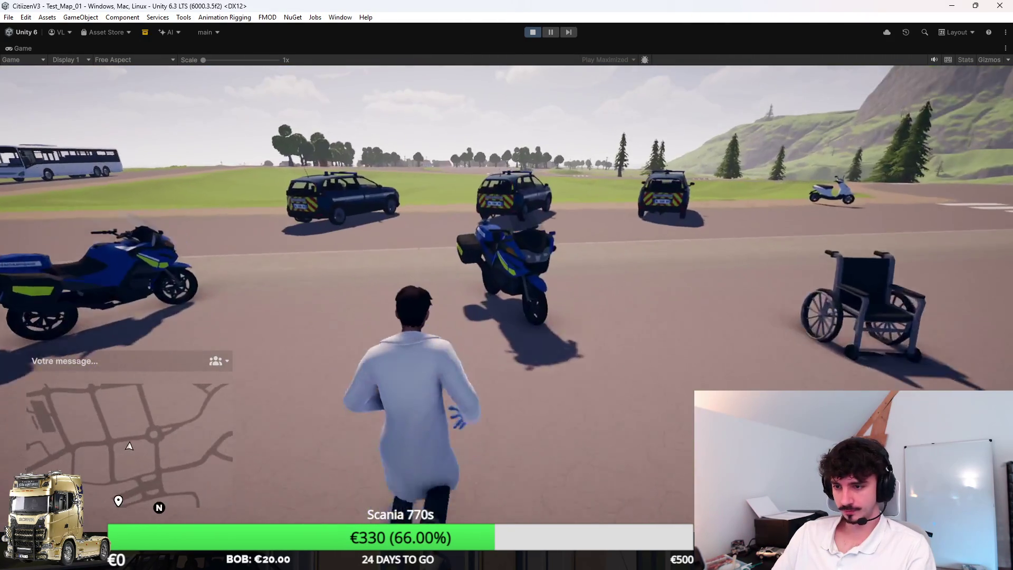
Get into a gendarmerie car and drive past the hospital through the parking lot toward the garages
key("w")
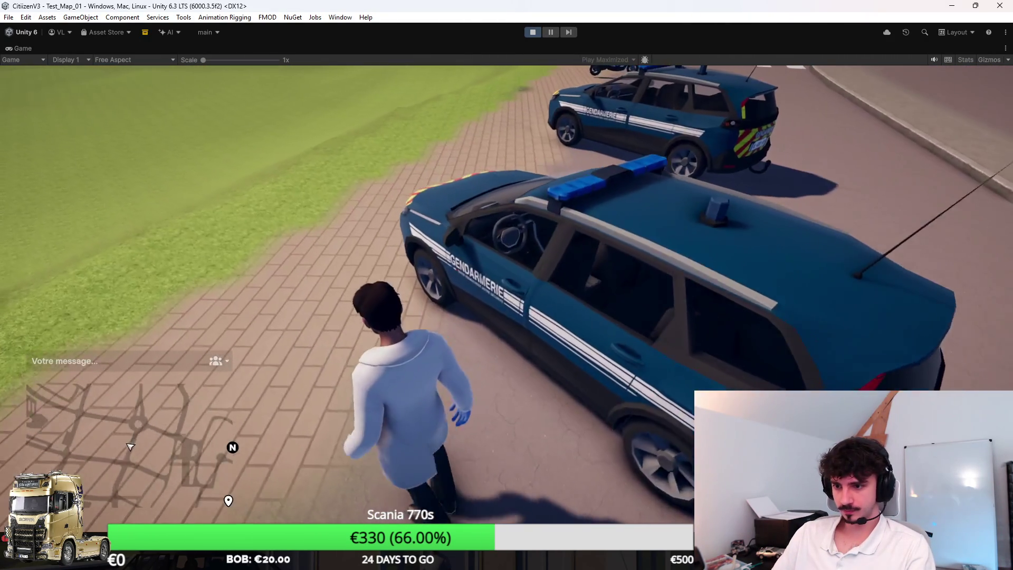
key("f")
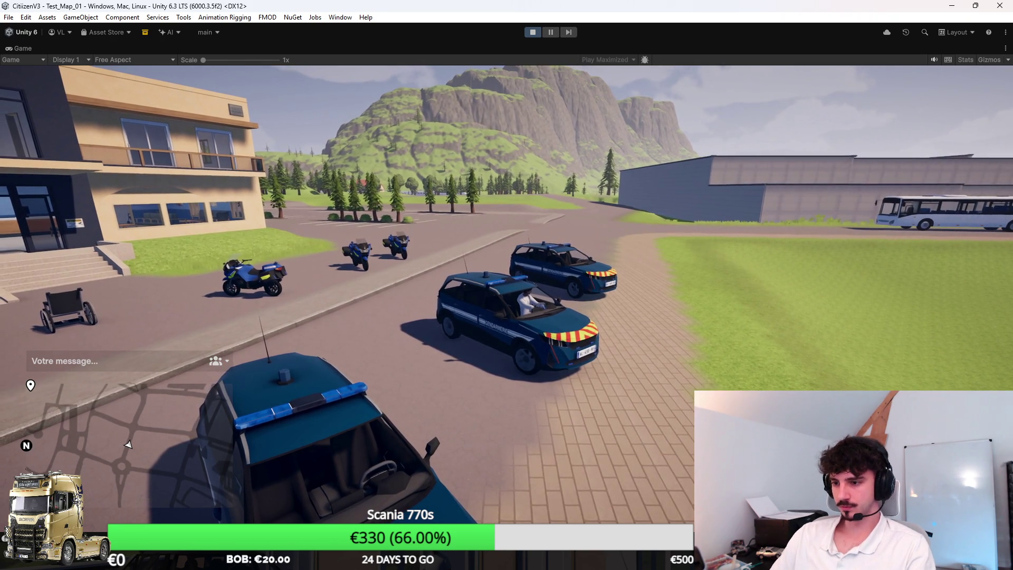
key("w")
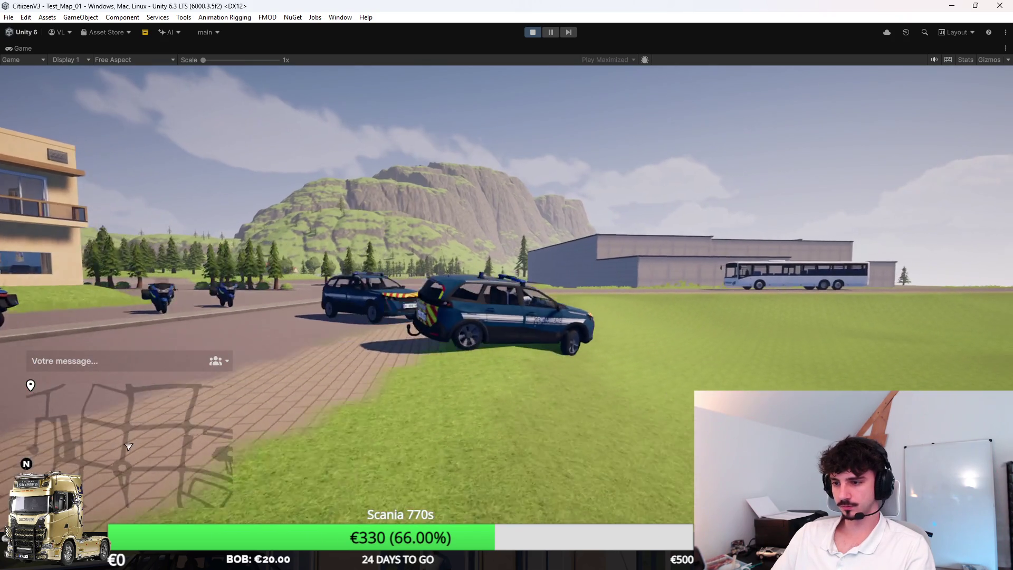
key("d")
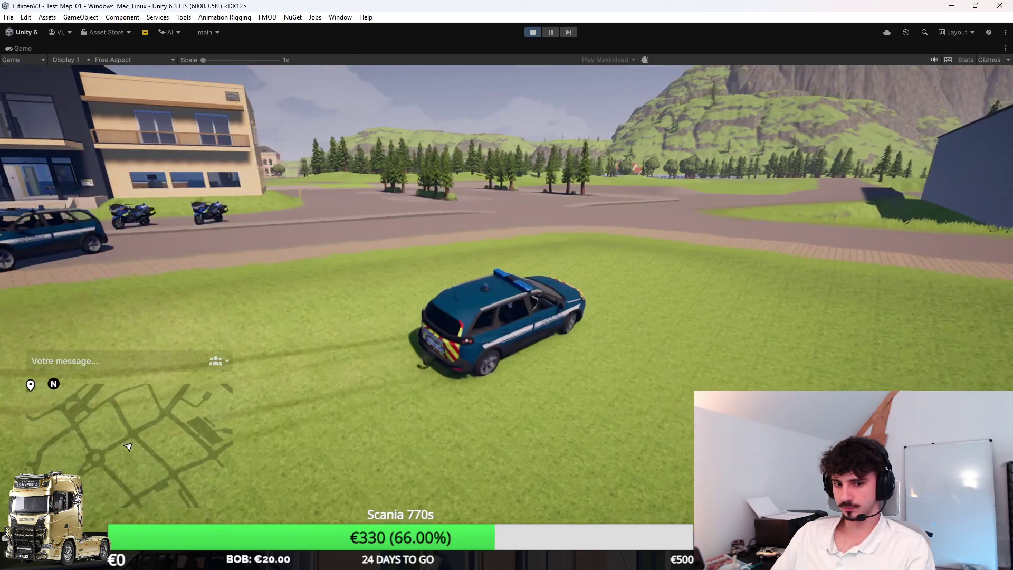
key("w")
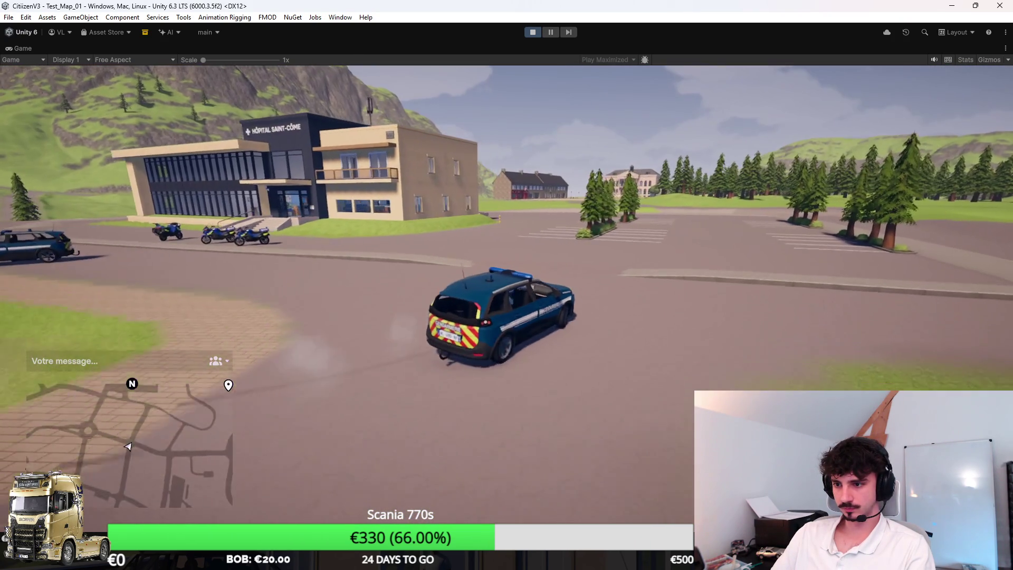
key("w")
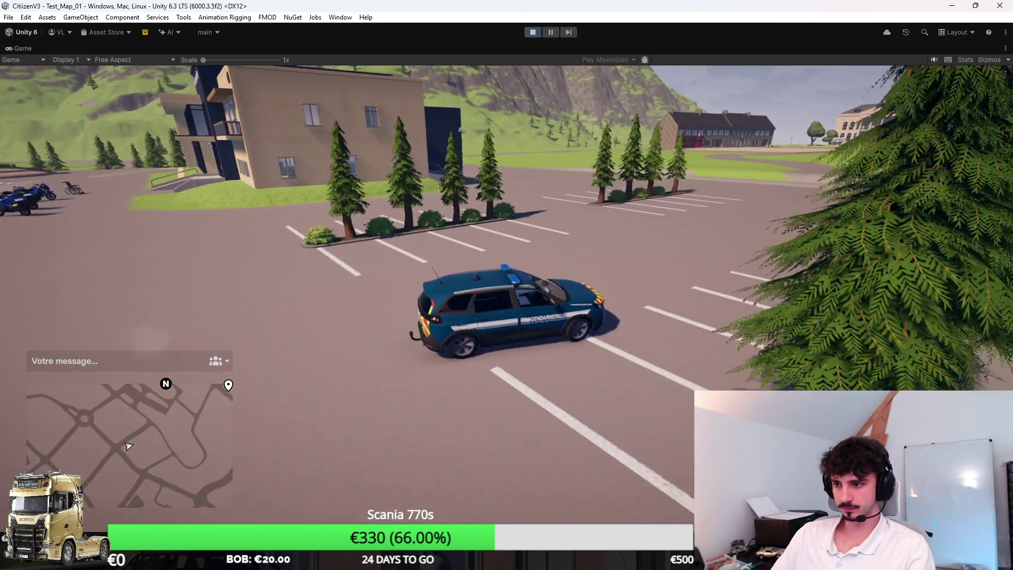
key("a")
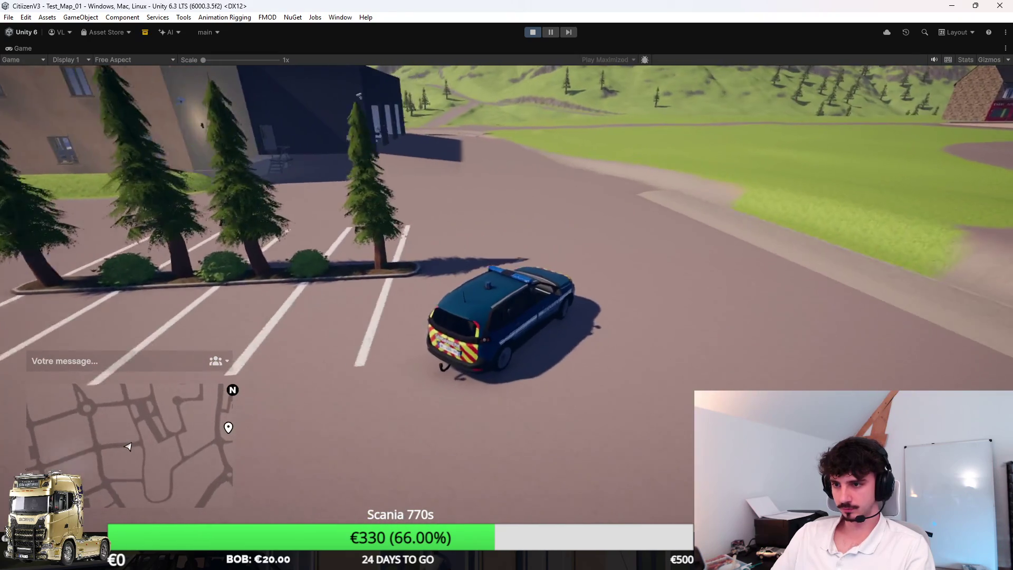
Manoeuvre the car in front of the garages, checking from the overhead camera, then return to Blender
key("w")
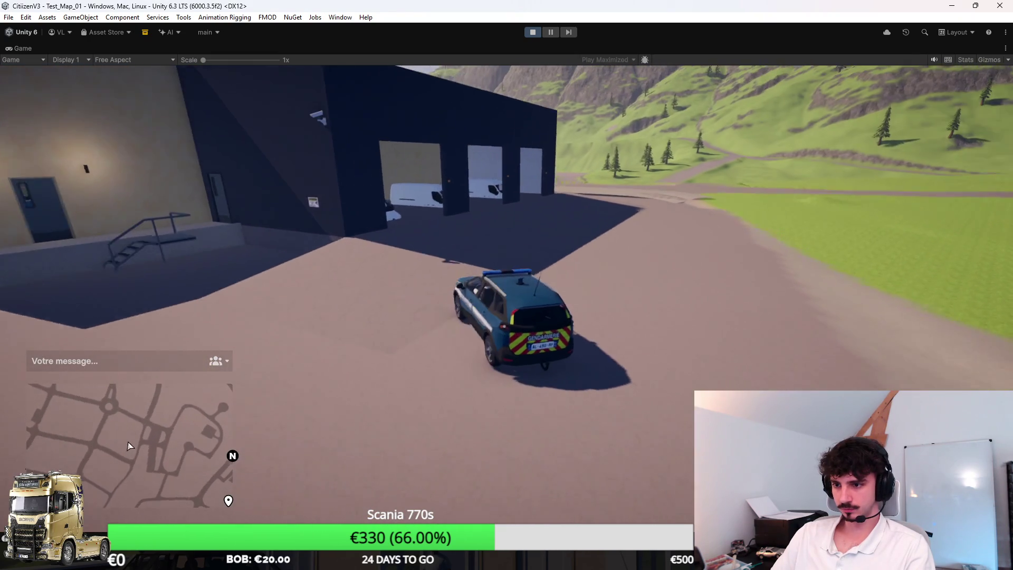
key("w")
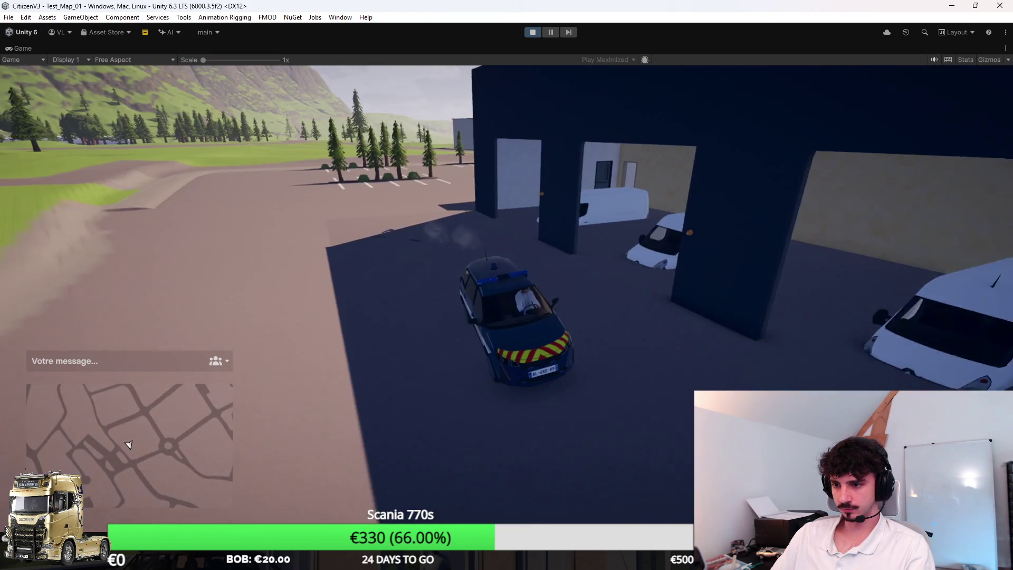
key("w")
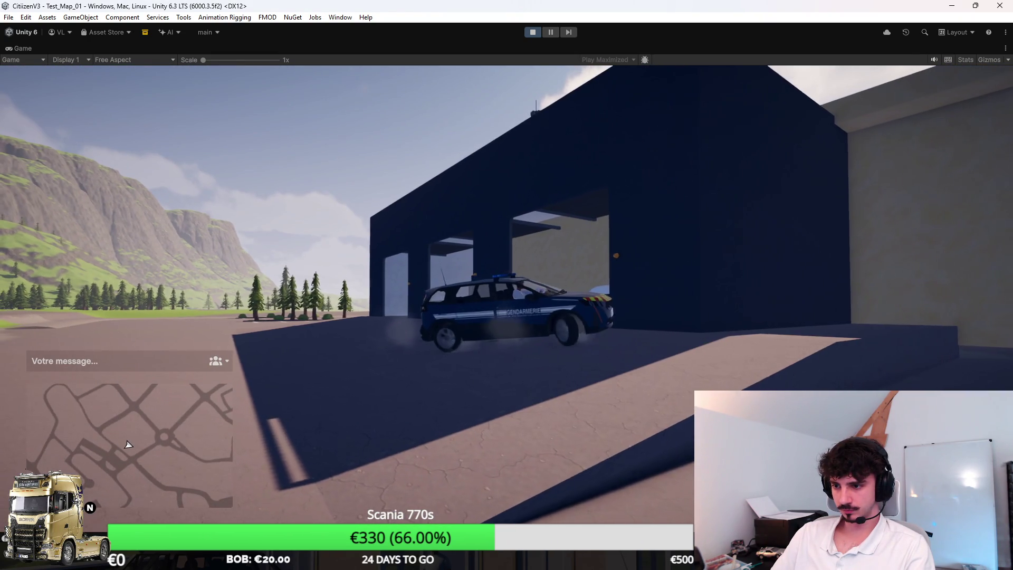
key("c")
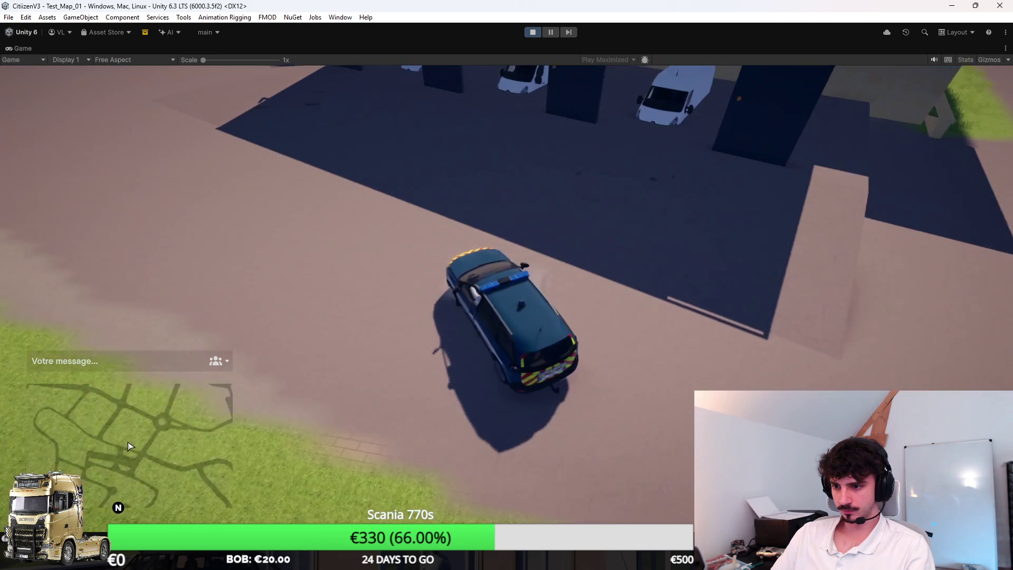
key("w")
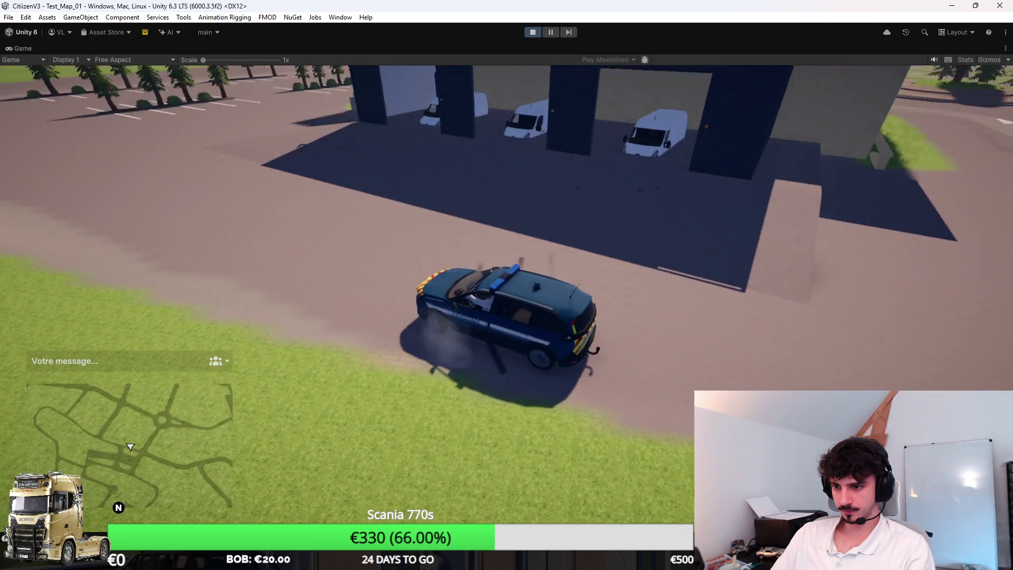
key("a")
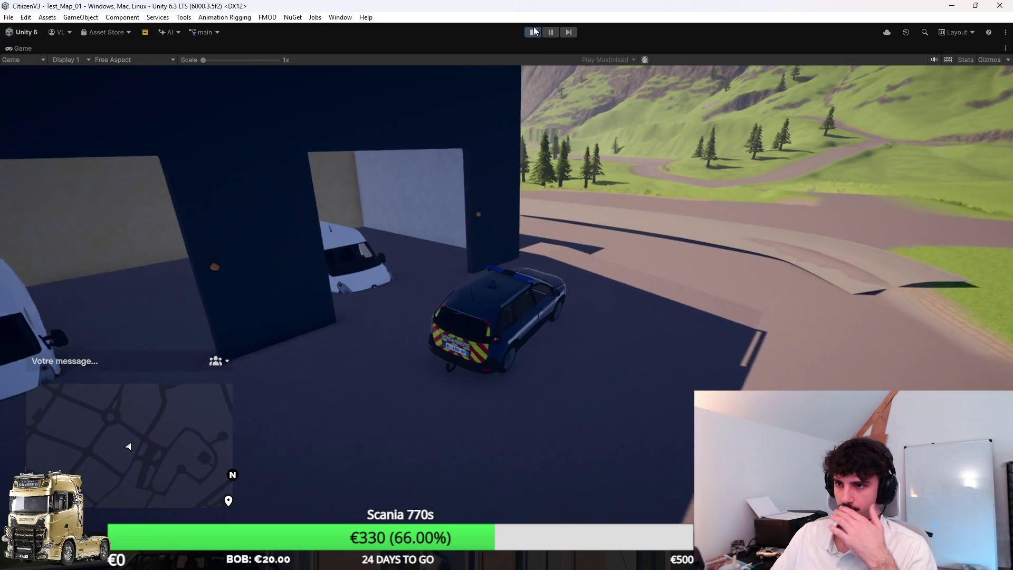
key("alt+Tab")
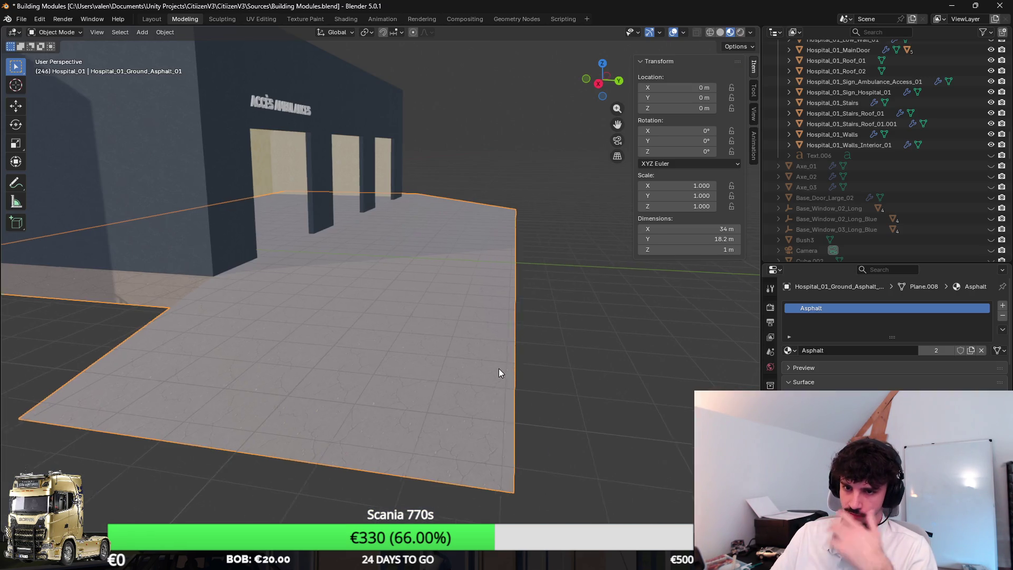
Delete the asphalt ground strip beside the wall at the building corner
scroll(498, 373, "up", 6)
key("Tab")
scroll(414, 327, "up", 2)
left_click(385, 353)
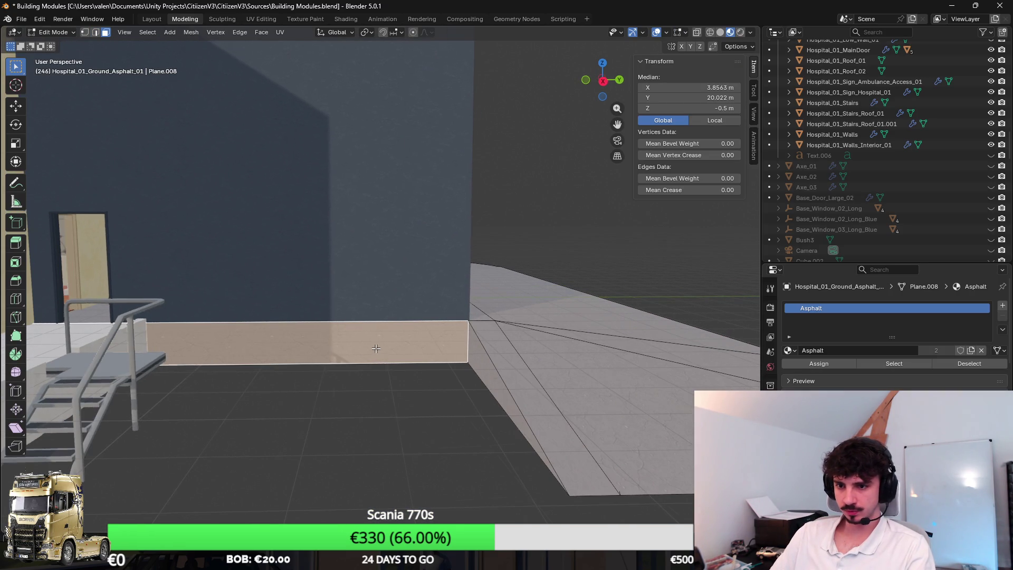
right_click(379, 345)
left_click(390, 309)
scroll(390, 309, "up", 2)
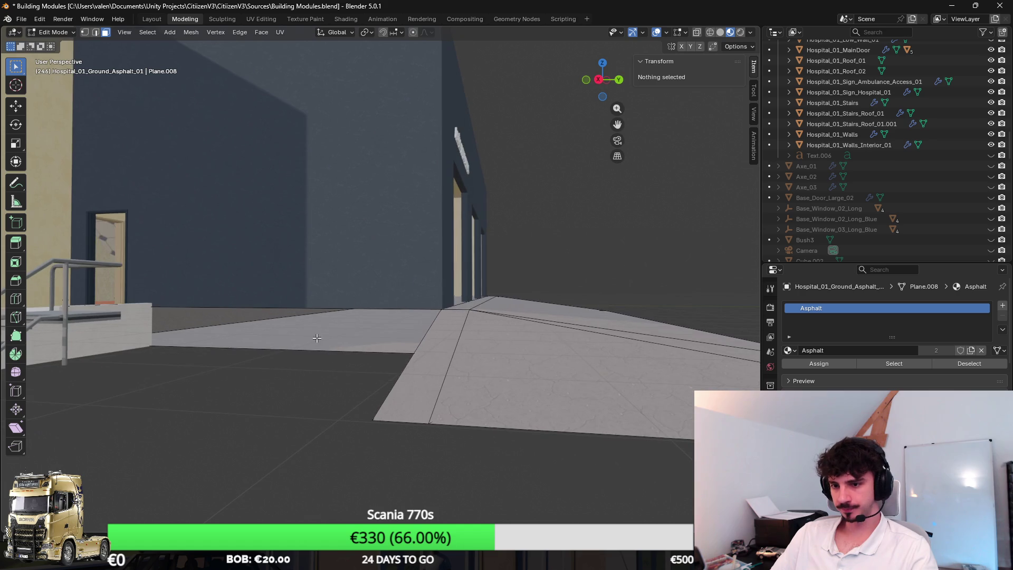
left_click(354, 332)
key("x")
left_click(354, 329)
Delete the two sloped ground faces
scroll(377, 334, "up", 2)
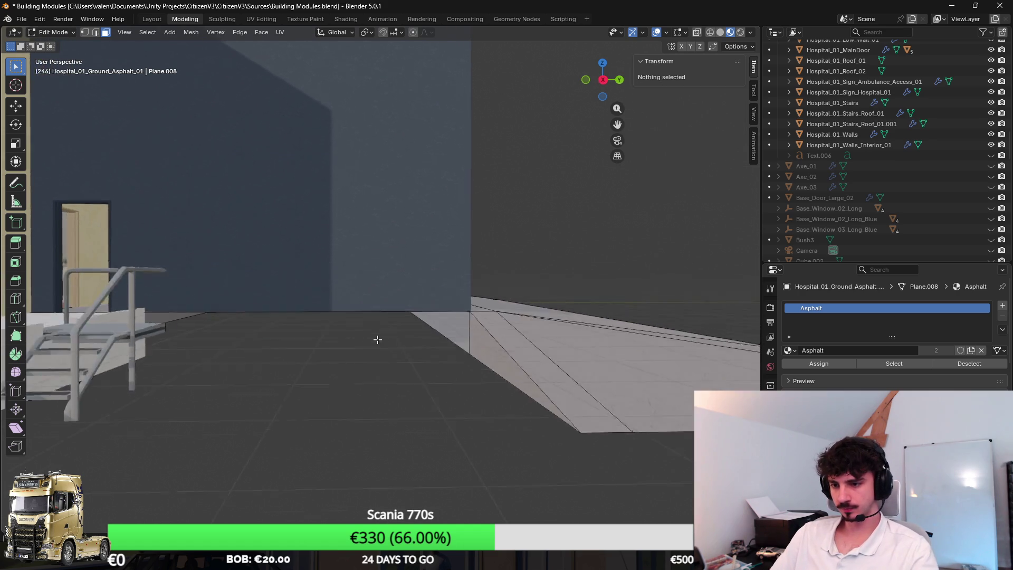
left_click(488, 369)
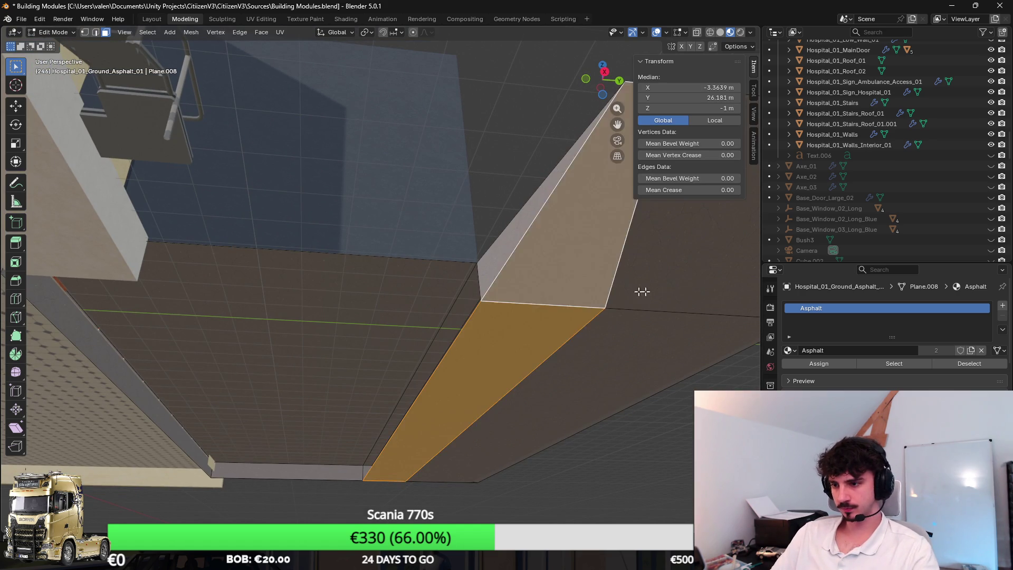
left_click(580, 211, "shift")
key("x")
left_click(488, 362)
Extrude the Hospital_01_Walls base downward and give the new faces Exterior4 with cube-projected UVs
key("alt+q")
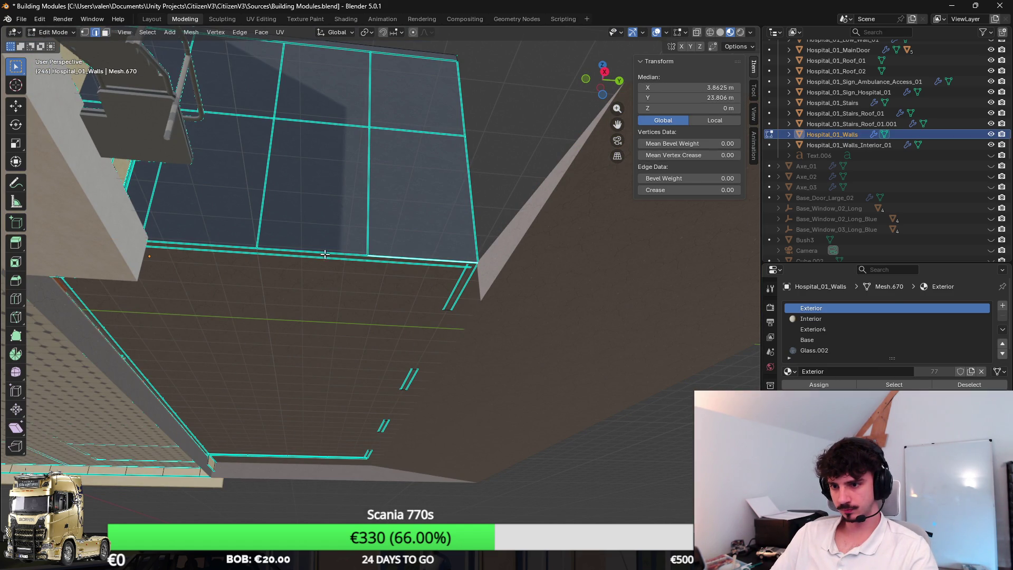
mouse_move(221, 240)
left_mouse_down()
mouse_move(204, 287)
mouse_move(314, 351)
mouse_move(427, 289)
left_mouse_up()
key("e")
right_click(457, 271)
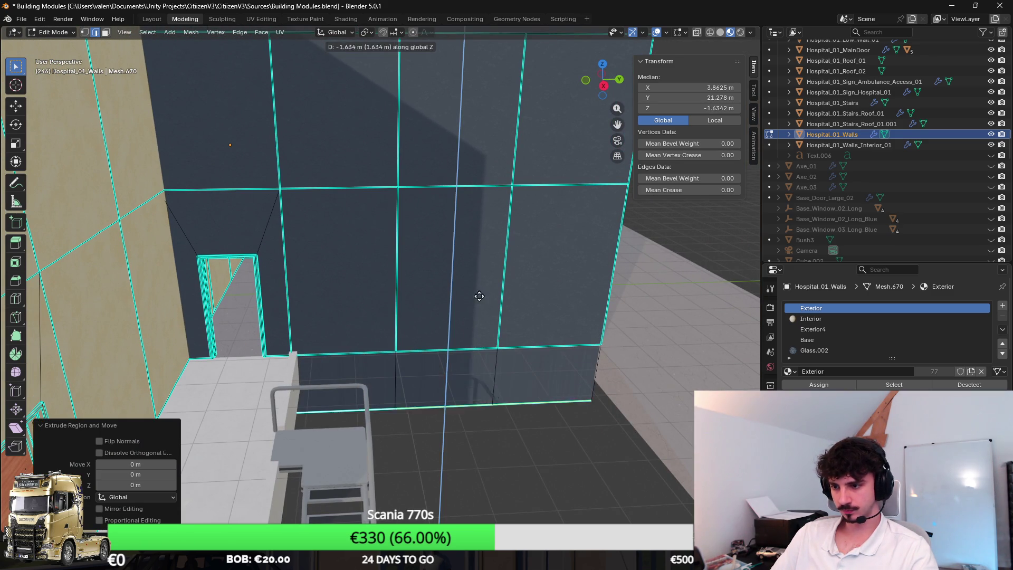
key("3")
mouse_move(405, 204)
left_mouse_down()
mouse_move(447, 248)
mouse_move(453, 348)
left_mouse_up()
left_click(453, 348)
left_click(390, 363, "shift")
left_click(282, 338, "shift")
key("u")
left_click(444, 351)
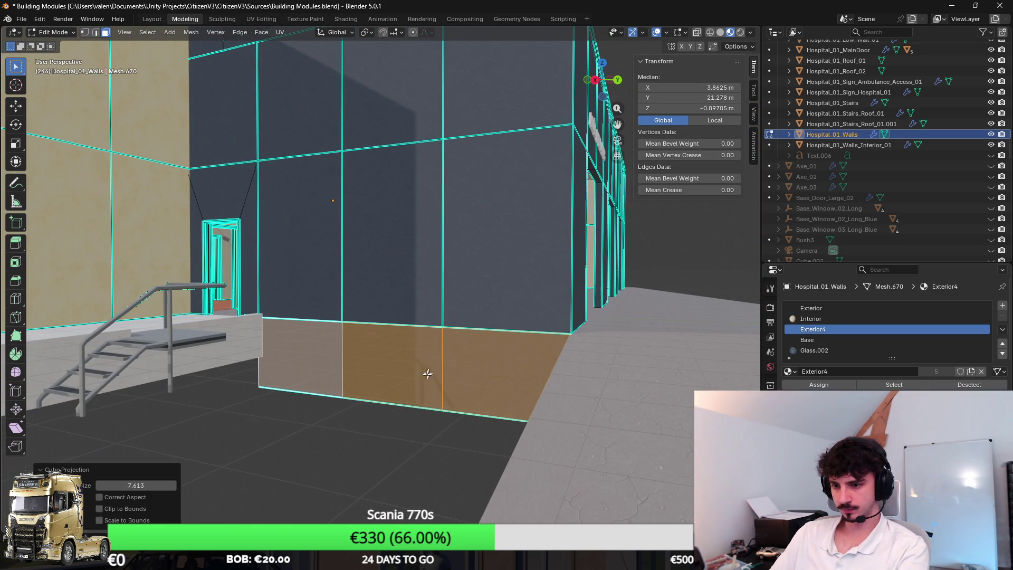
key("Tab")
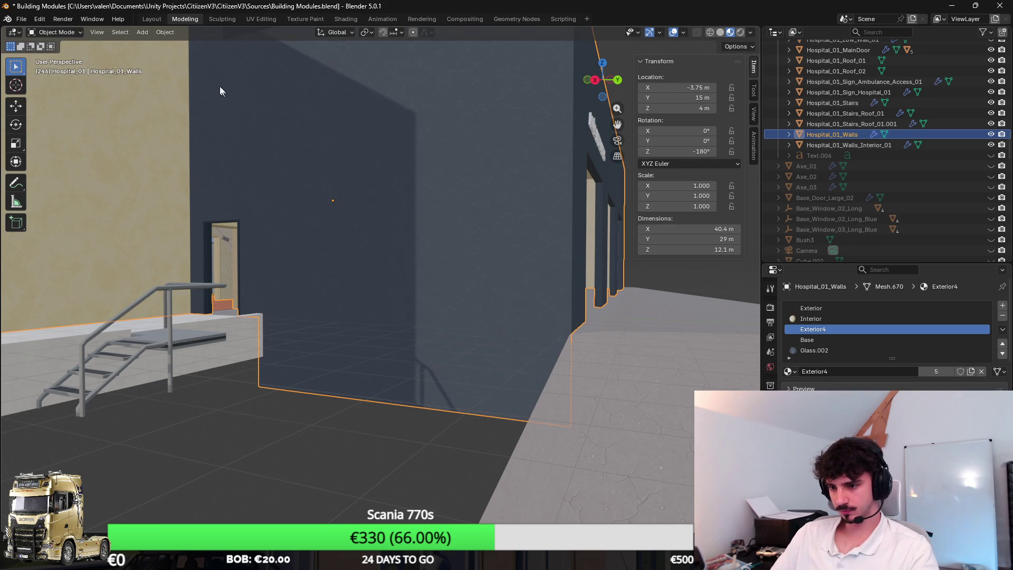
Export the hospital as Hospital_01.fbx
left_click(21, 19)
mouse_move(63, 183)
left_click(169, 266)
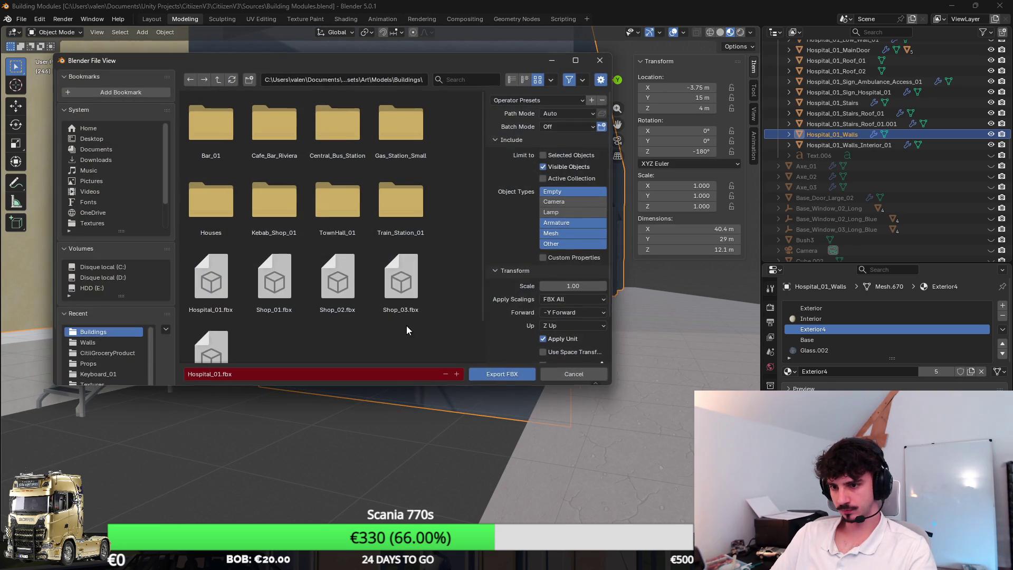
left_click(527, 376)
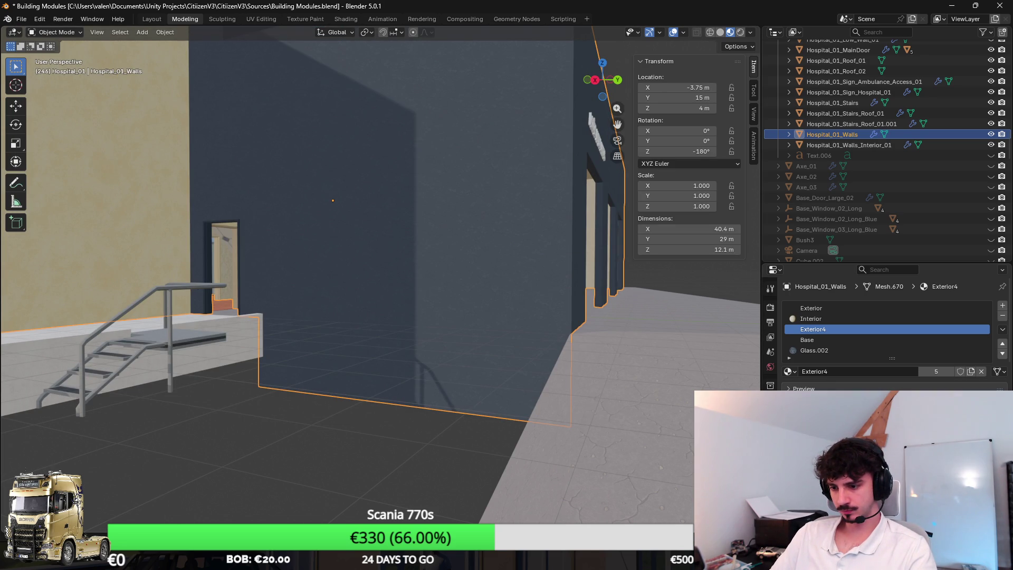
Select the side-door stairs and re-export Hospital_01.fbx, then check it in Unity
left_click(176, 350)
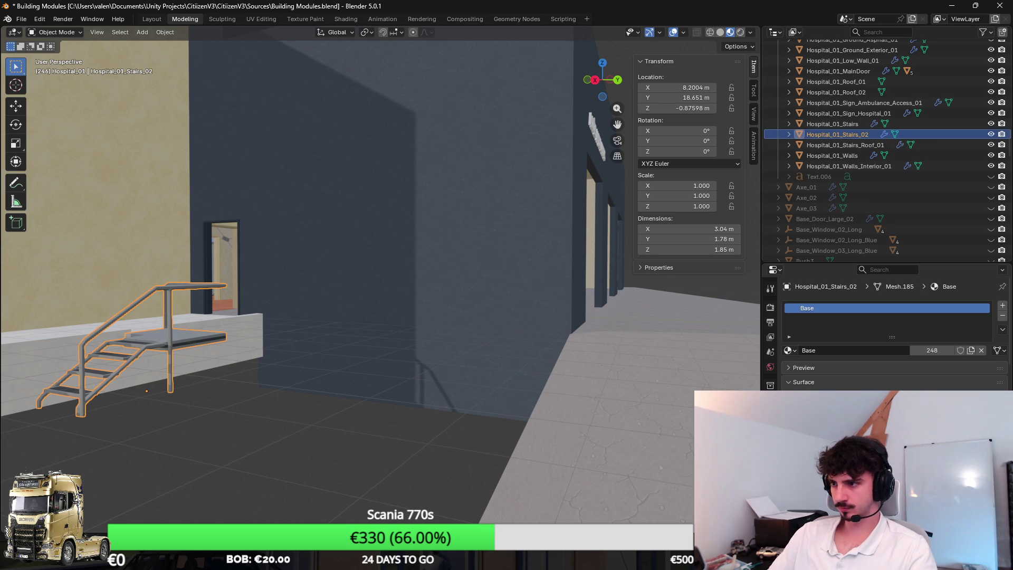
left_click(21, 19)
mouse_move(63, 181)
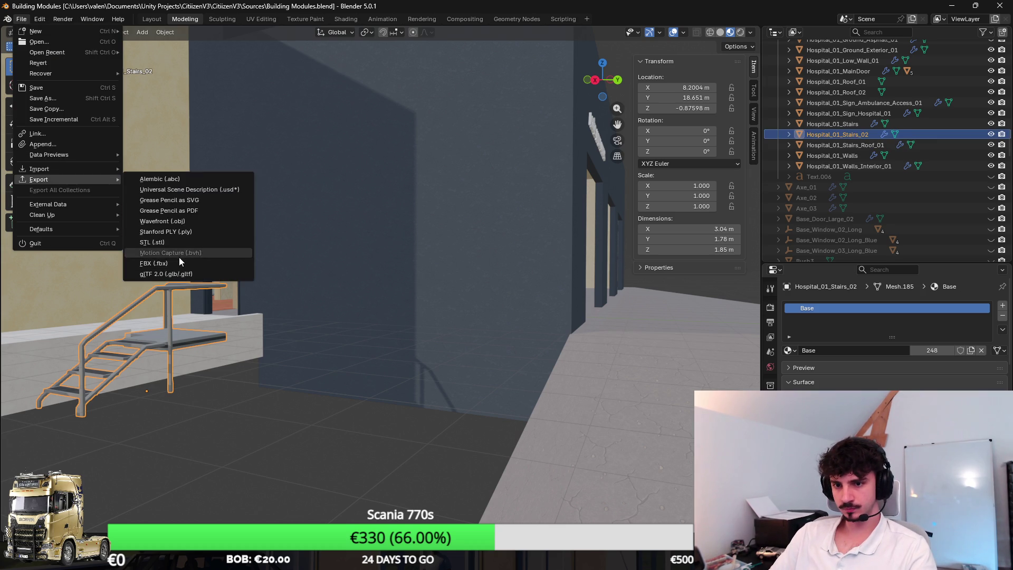
left_click(176, 265)
left_click(524, 373)
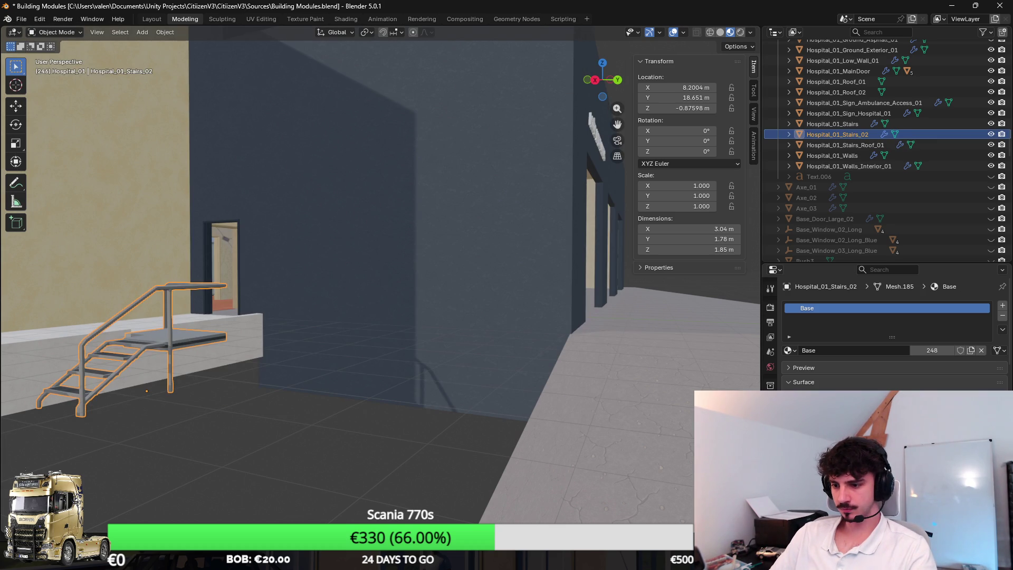
key("alt+Tab")
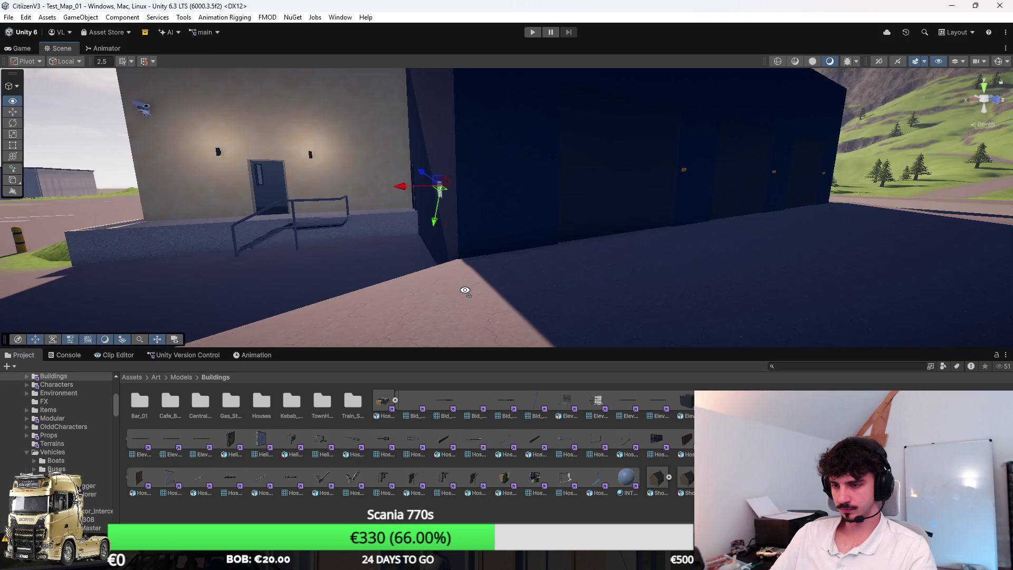
Inspect the re-imported stairs in Unity, then lower Hospital_01_Stairs_02 in Blender to Z -1.015 m
mouse_move(465, 291)
left_mouse_down()
mouse_move(452, 296)
mouse_move(493, 315)
mouse_move(594, 287)
mouse_move(495, 222)
left_mouse_up()
key("alt+Tab")
mouse_move(426, 312)
left_mouse_down()
mouse_move(474, 289)
mouse_move(466, 276)
mouse_move(517, 277)
mouse_move(561, 311)
mouse_move(538, 230)
mouse_move(523, 261)
mouse_move(546, 299)
left_mouse_up()
key("g")
key("z")
left_click(552, 334)
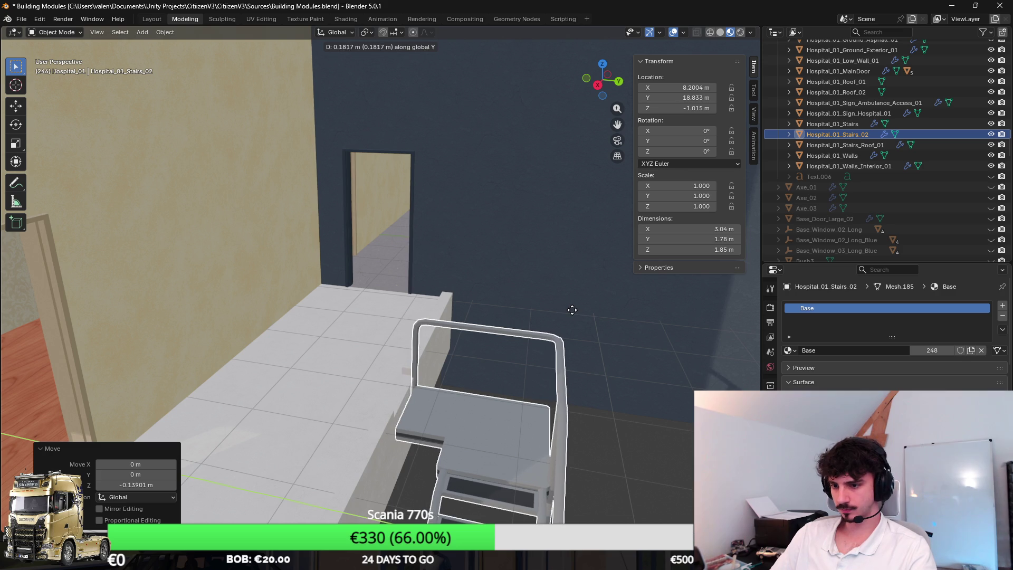
Extrude the edge of the asphalt ground into a raised curb along Z
scroll(572, 315, "up", 8)
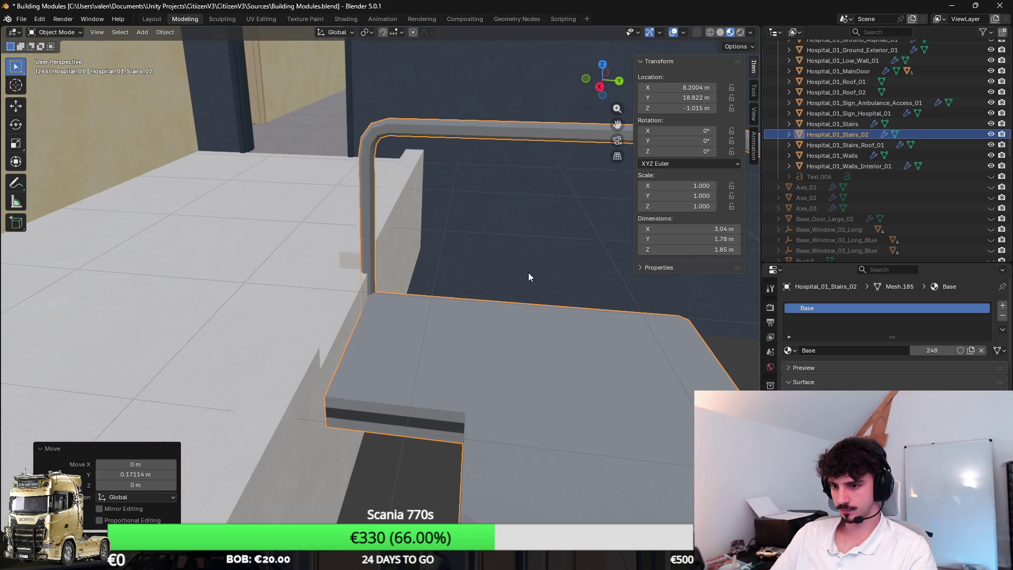
scroll(527, 273, "down", 5)
mouse_move(549, 288)
left_mouse_down()
mouse_move(470, 160)
mouse_move(409, 248)
mouse_move(486, 260)
mouse_move(430, 293)
left_mouse_up()
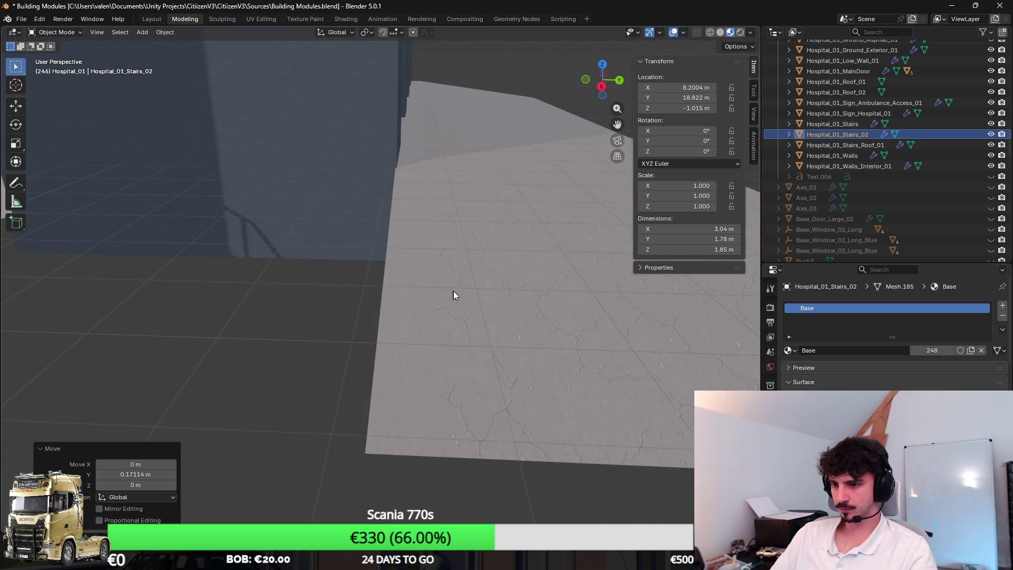
left_click(432, 290)
key("Tab")
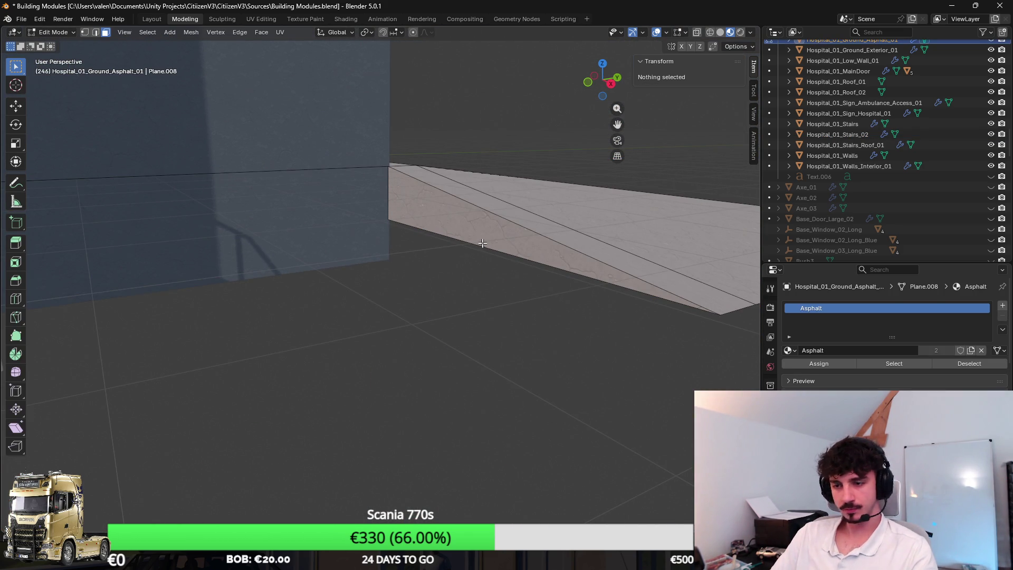
left_click(470, 214)
scroll(438, 221, "up", 5)
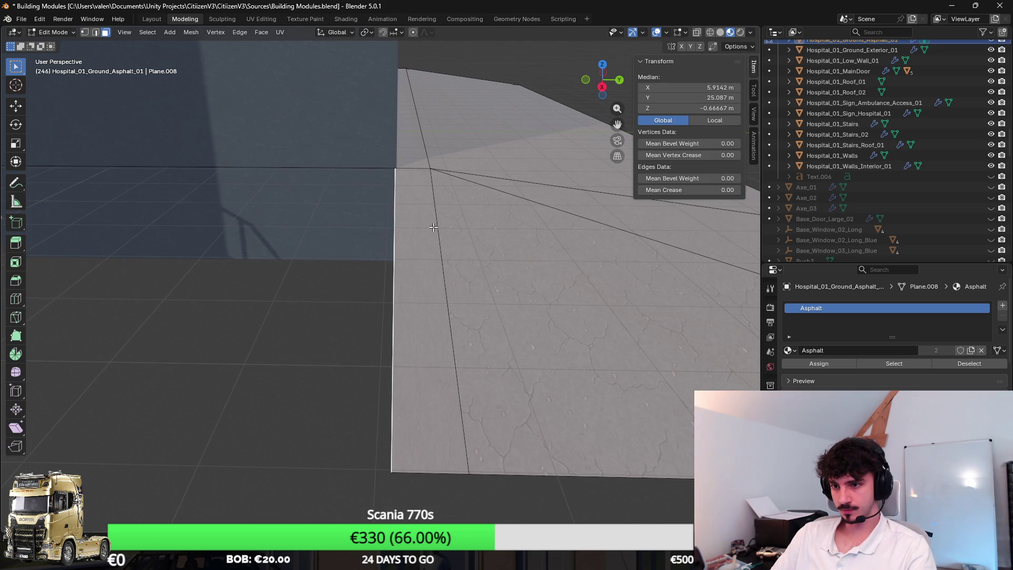
right_click(440, 215)
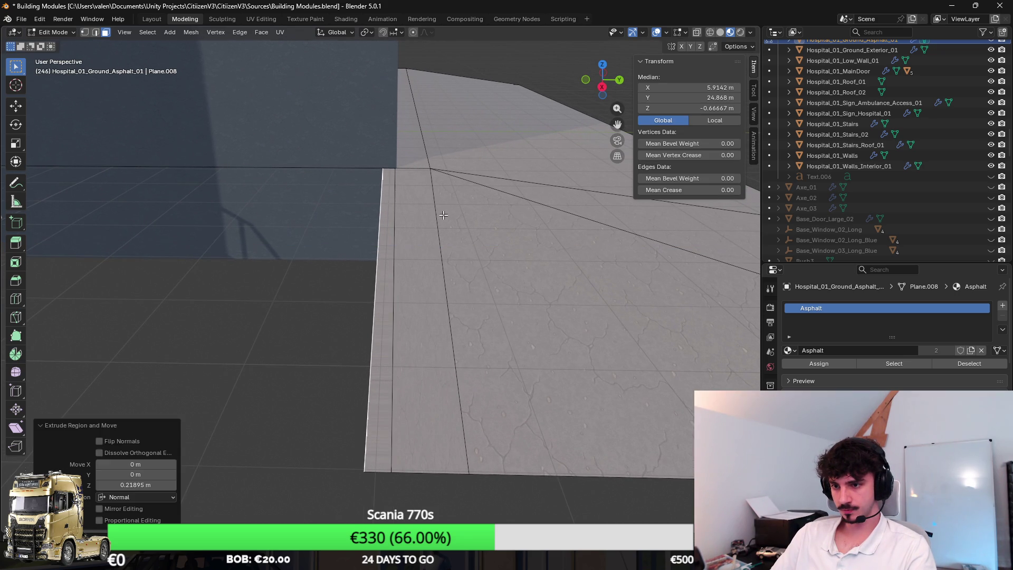
left_click_drag(440, 215, 463, 203)
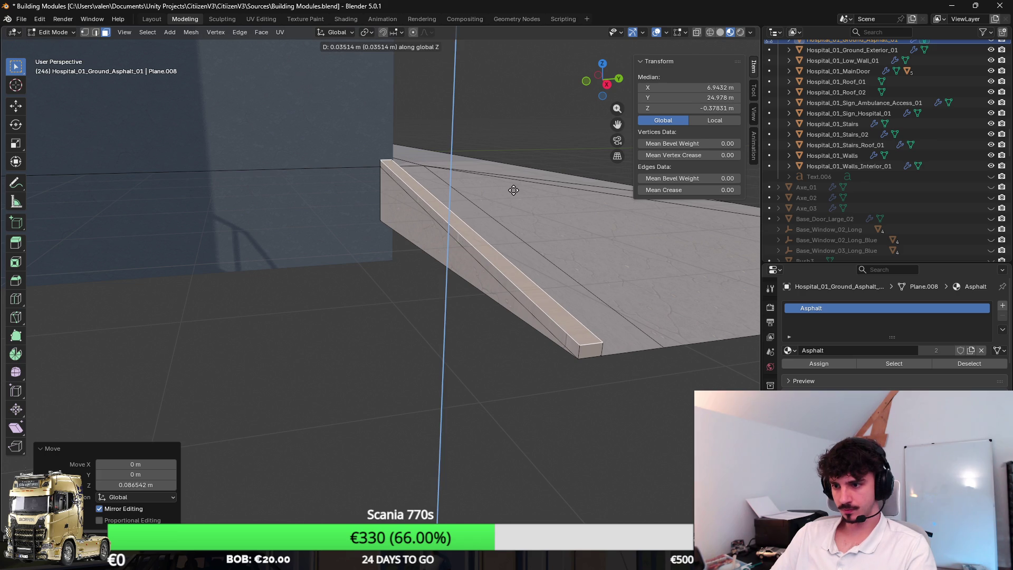
key("Tab")
key("Tab")
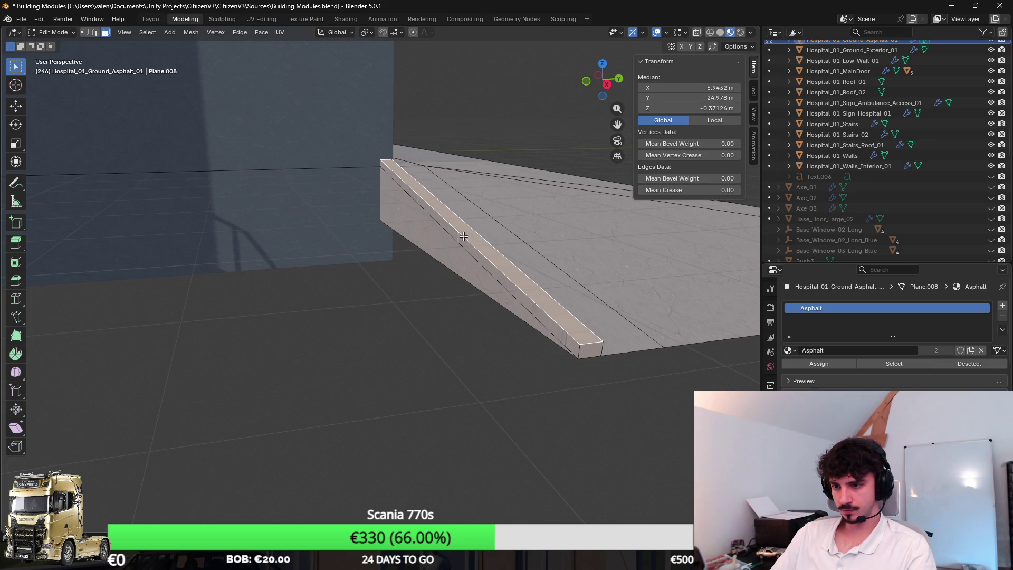
Remap the whole connected ground mesh with cube-projection UVs
key("ctrl+l")
key("u")
left_click(389, 294)
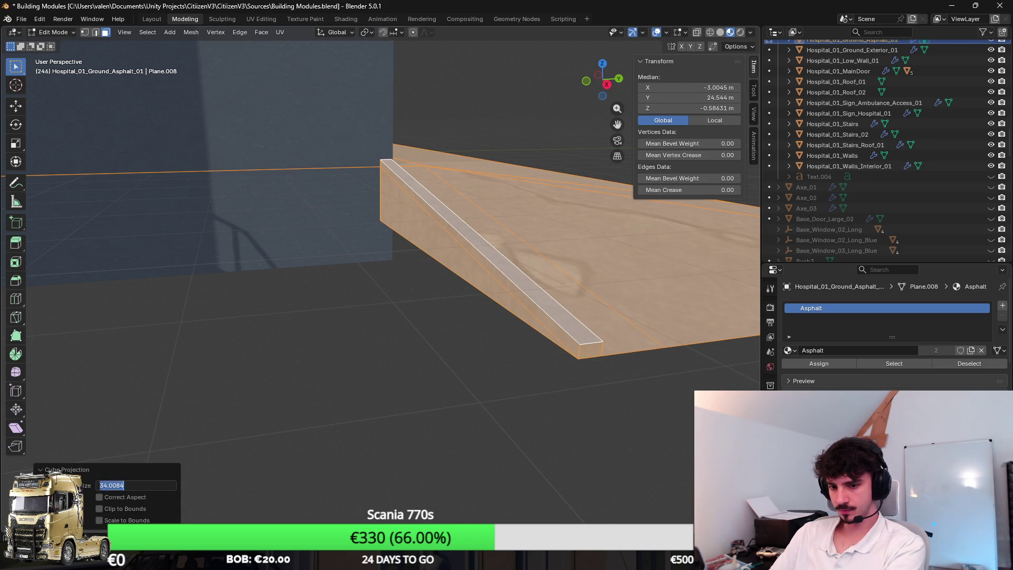
key("Tab")
Save the Blender file and export the ground as FBX
key("ctrl+s")
left_click(21, 19)
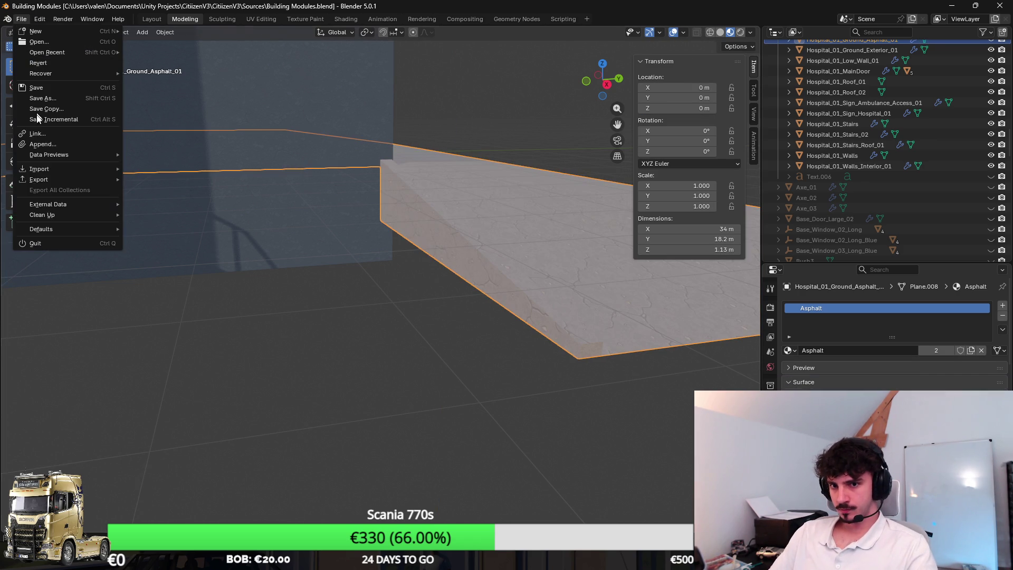
mouse_move(52, 180)
left_click(171, 268)
left_click(501, 371)
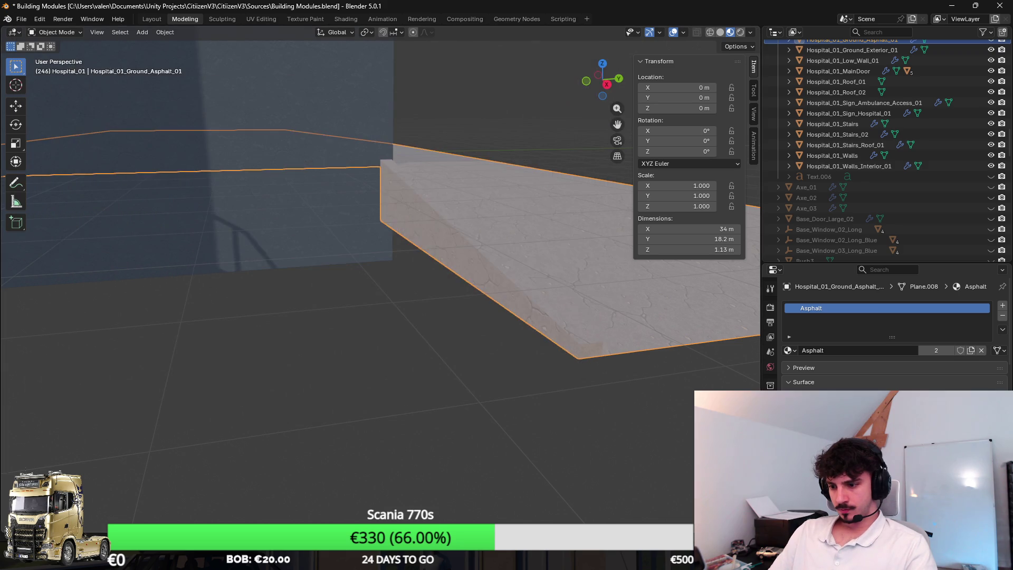
Compare the stairs in Unity's Scene view, then frame the stairs and walls in Blender
key("alt+Tab")
mouse_move(542, 245)
left_mouse_down()
mouse_move(509, 255)
mouse_move(611, 280)
mouse_move(592, 290)
mouse_move(606, 318)
left_mouse_up()
key("alt+Tab")
mouse_move(426, 234)
left_mouse_down()
mouse_move(371, 185)
mouse_move(433, 238)
mouse_move(371, 290)
left_mouse_up()
Shorten the stairs' left railing by moving its vertices along Y in wireframe edit mode
left_click(328, 303)
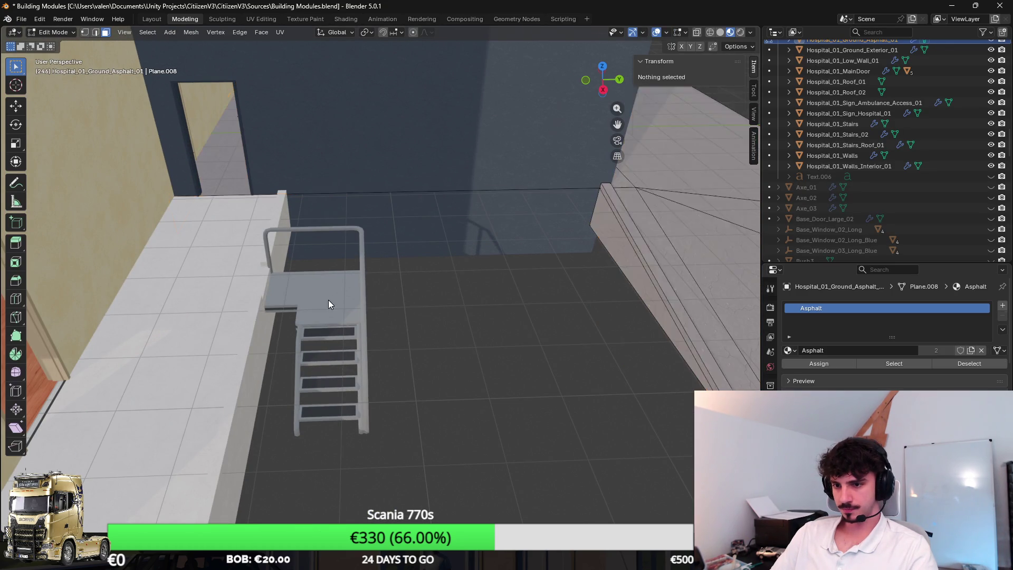
key("Tab")
scroll(287, 181, "up", 5)
key("shift+z")
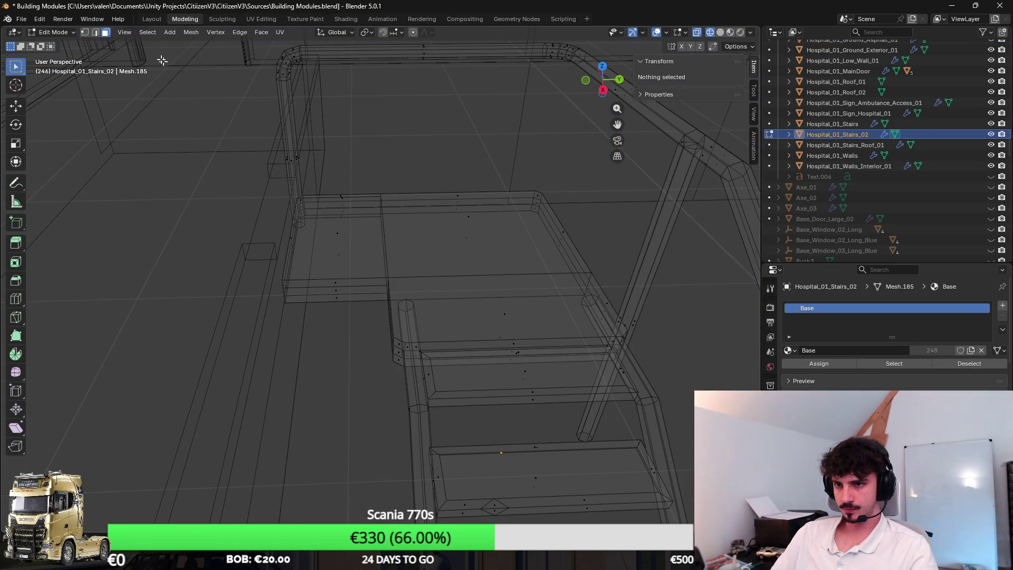
left_click(84, 32)
scroll(323, 227, "down", 4)
scroll(332, 230, "up", 3)
key("c")
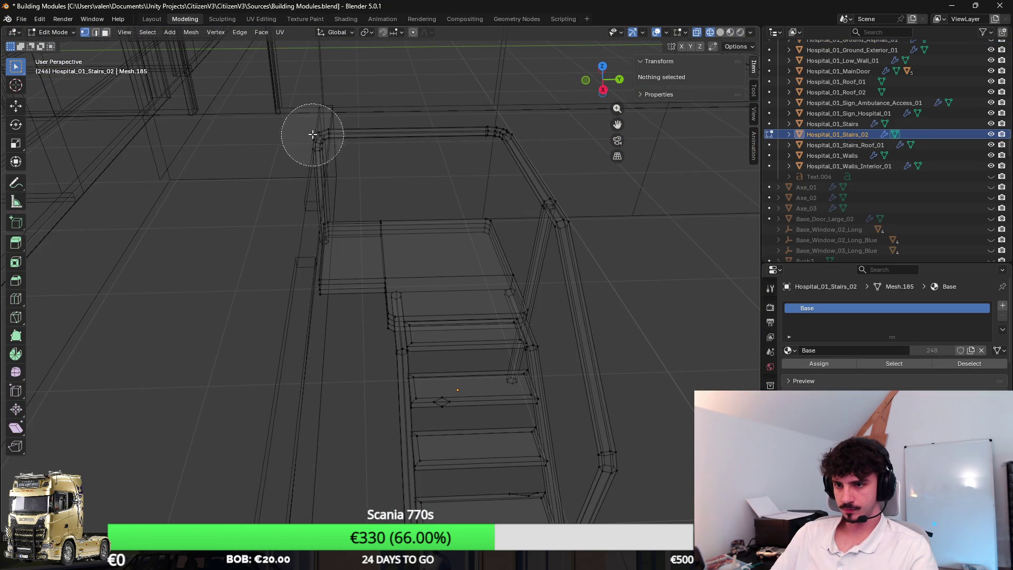
left_click_drag(310, 141, 310, 281)
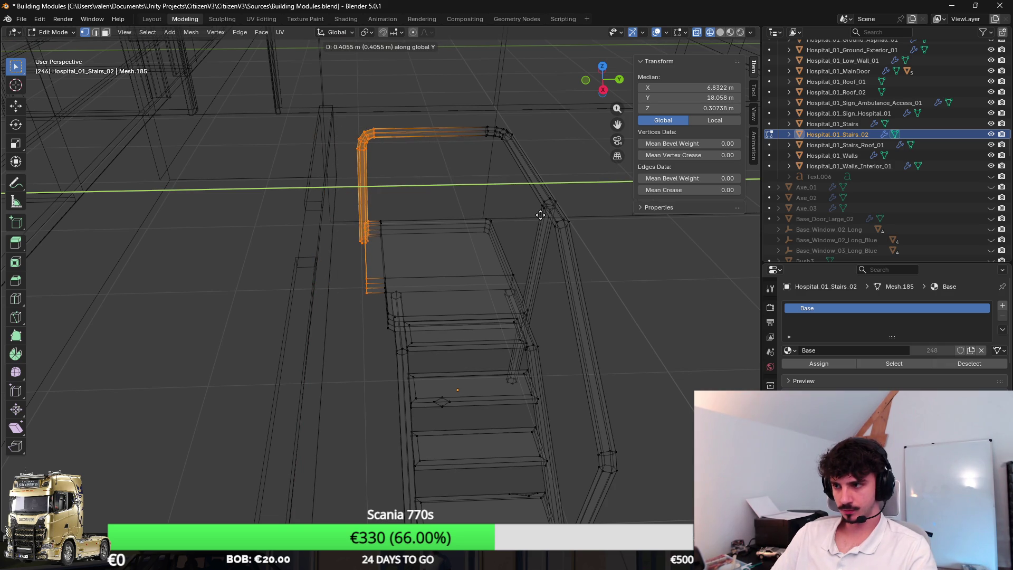
left_click(541, 215)
scroll(441, 280, "down", 3)
scroll(402, 290, "up", 1)
key("Tab")
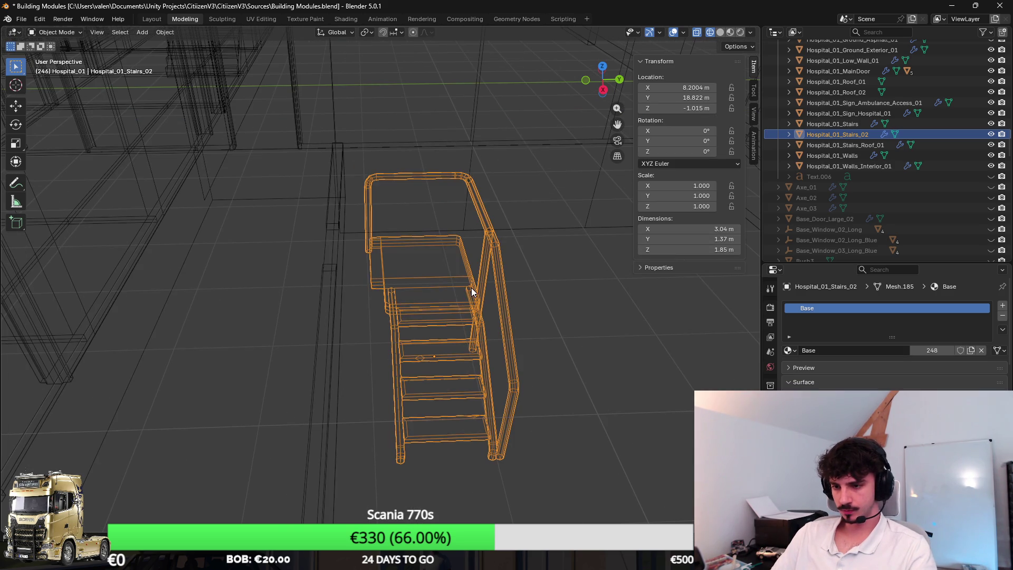
Shift the whole stairs object slightly back along the Y axis
key("g")
key("y")
left_click(401, 355)
key("shift+z")
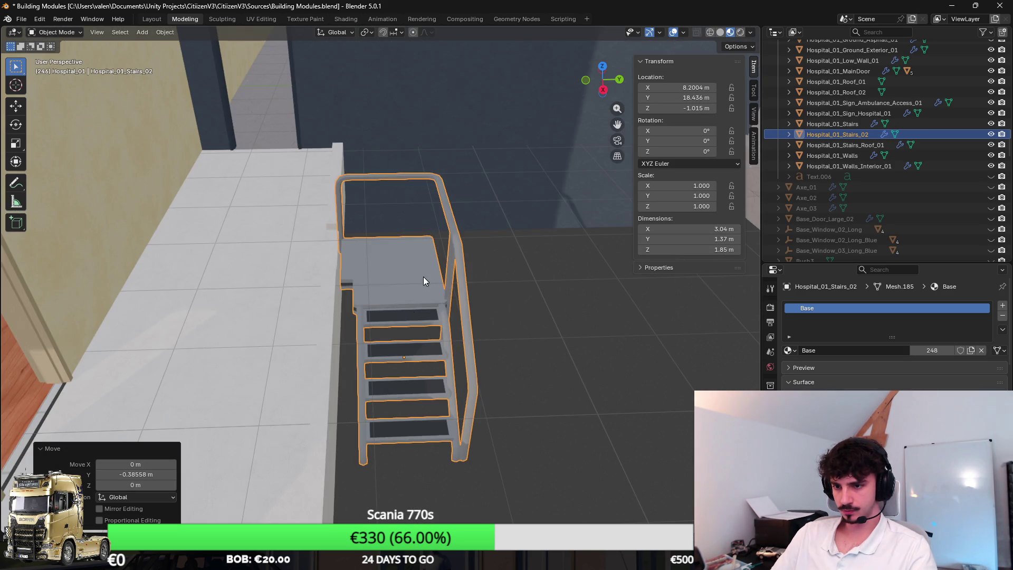
scroll(482, 306, "up", 6)
key("g")
key("y")
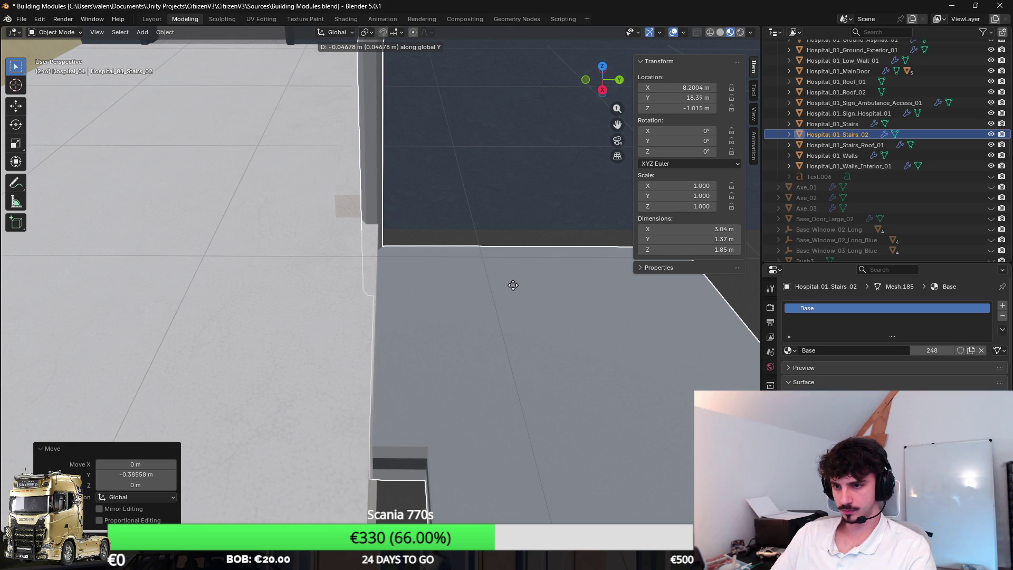
left_click(513, 285)
scroll(509, 277, "down", 5)
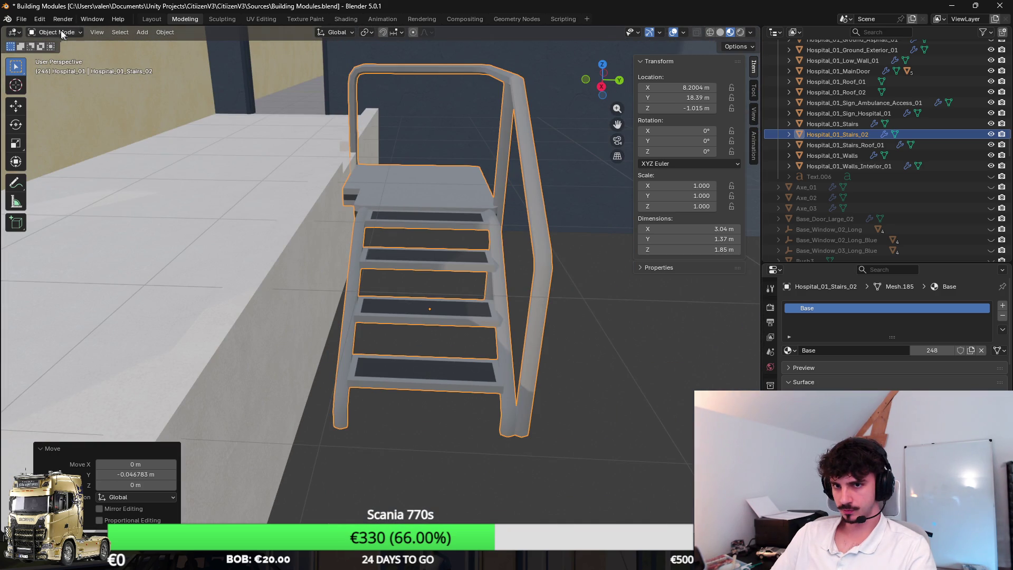
Save the Blender file and export the stairs as FBX
key("ctrl+s")
left_click(22, 19)
mouse_move(67, 182)
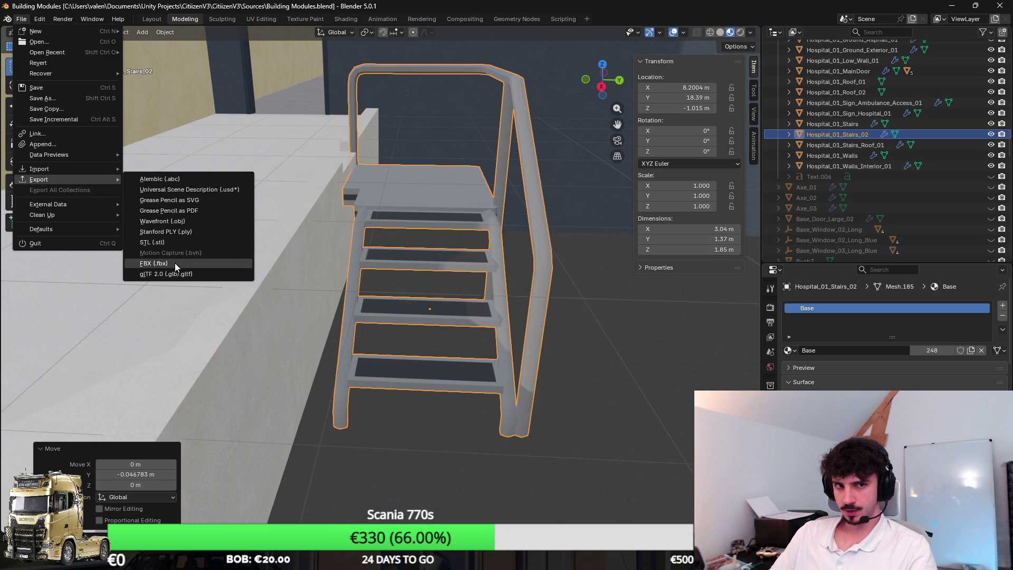
left_click(176, 263)
left_click(530, 380)
key("alt+Tab")
Fly around the hospital to inspect the re-imported stairs and Attention sign, and check the Console
mouse_move(526, 264)
left_mouse_down()
mouse_move(527, 181)
mouse_move(551, 163)
mouse_move(468, 187)
mouse_move(344, 185)
mouse_move(493, 192)
mouse_move(464, 229)
mouse_move(673, 255)
mouse_move(495, 280)
mouse_move(355, 264)
mouse_move(281, 228)
mouse_move(357, 264)
mouse_move(409, 253)
left_mouse_up()
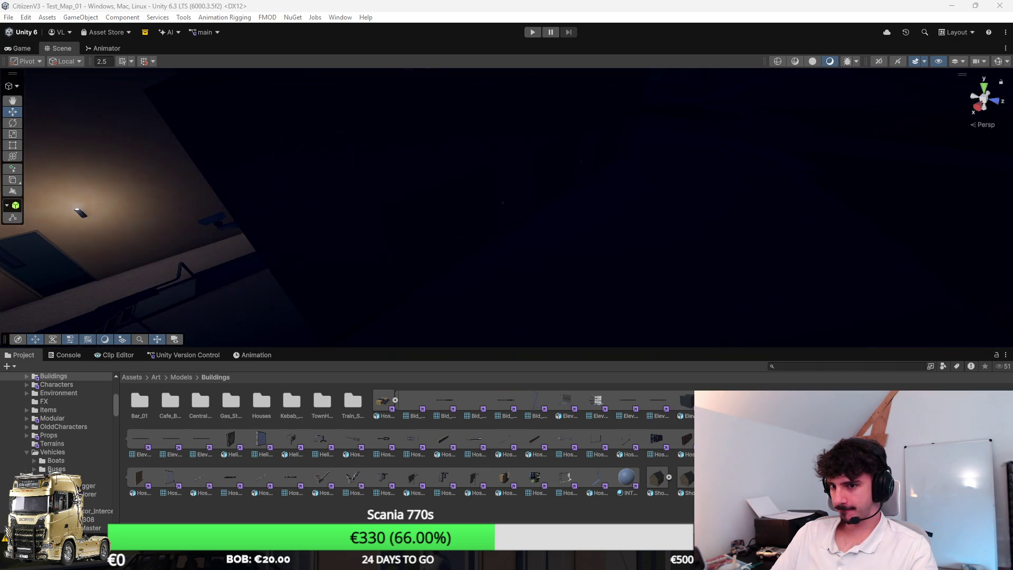
mouse_move(337, 205)
left_mouse_down()
mouse_move(373, 159)
mouse_move(456, 153)
mouse_move(653, 175)
mouse_move(644, 159)
left_mouse_up()
left_click_drag(566, 280, 950, 308)
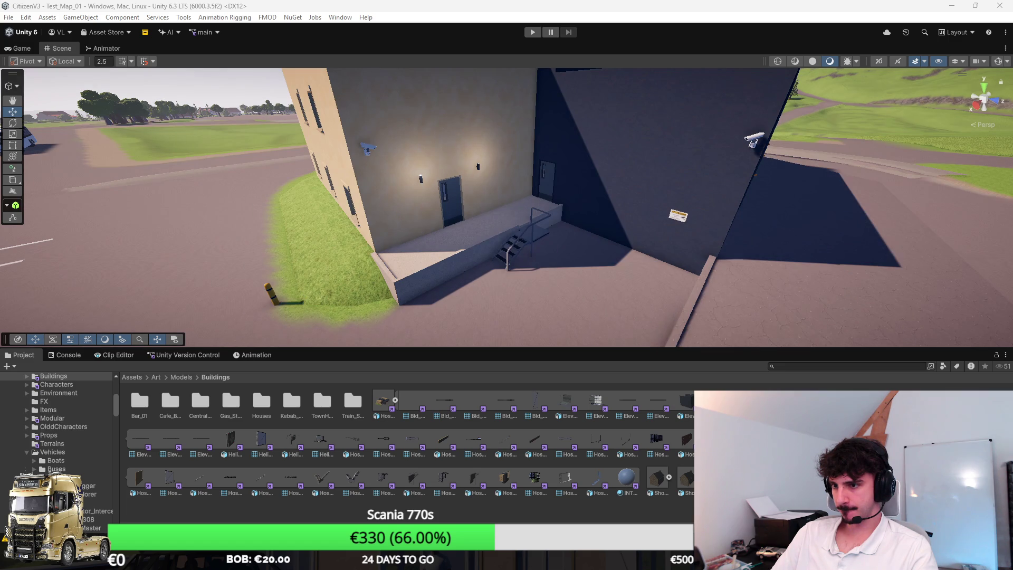
mouse_move(633, 221)
left_mouse_down()
mouse_move(782, 222)
mouse_move(637, 192)
left_mouse_up()
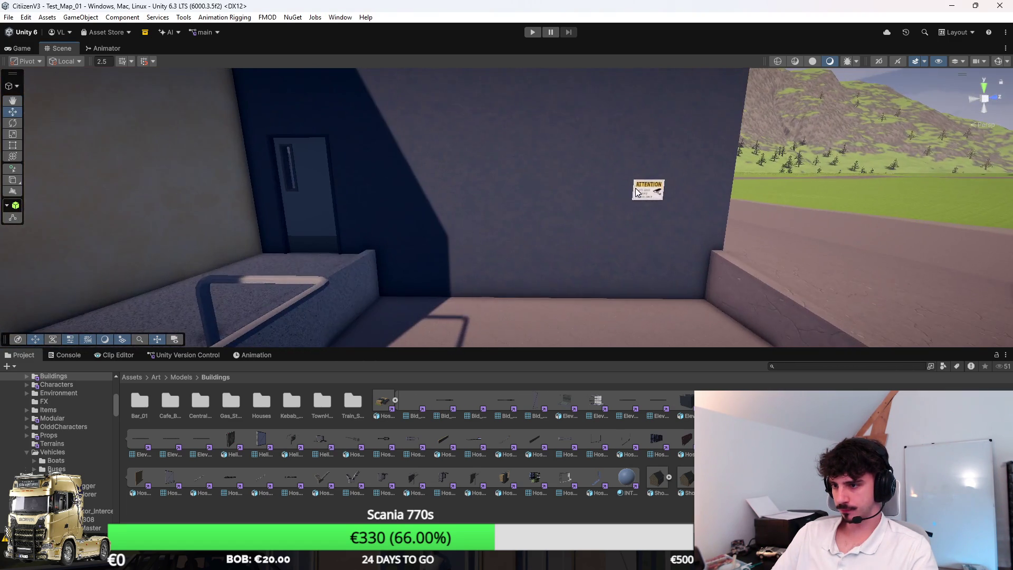
left_click(637, 188)
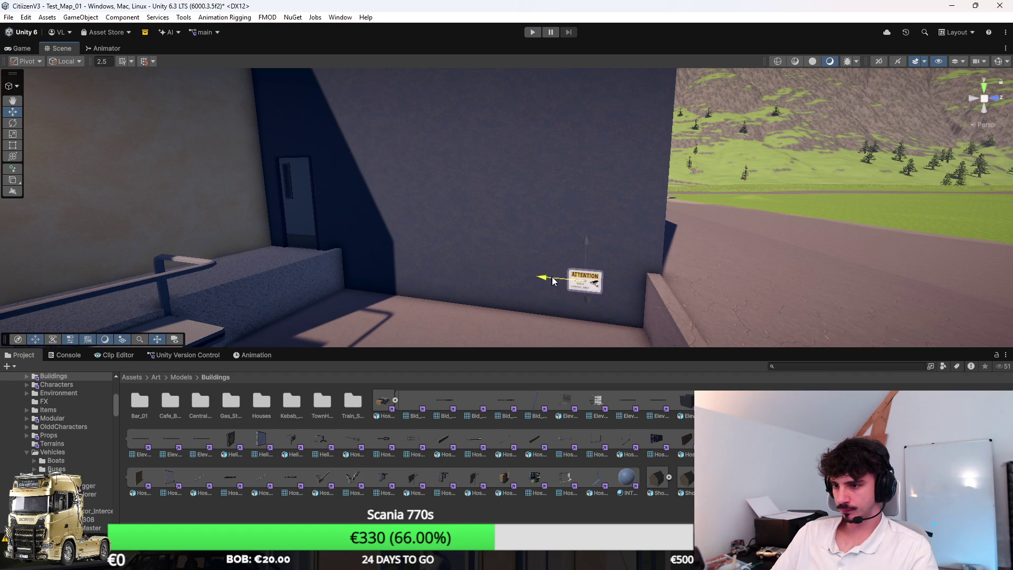
left_click(66, 355)
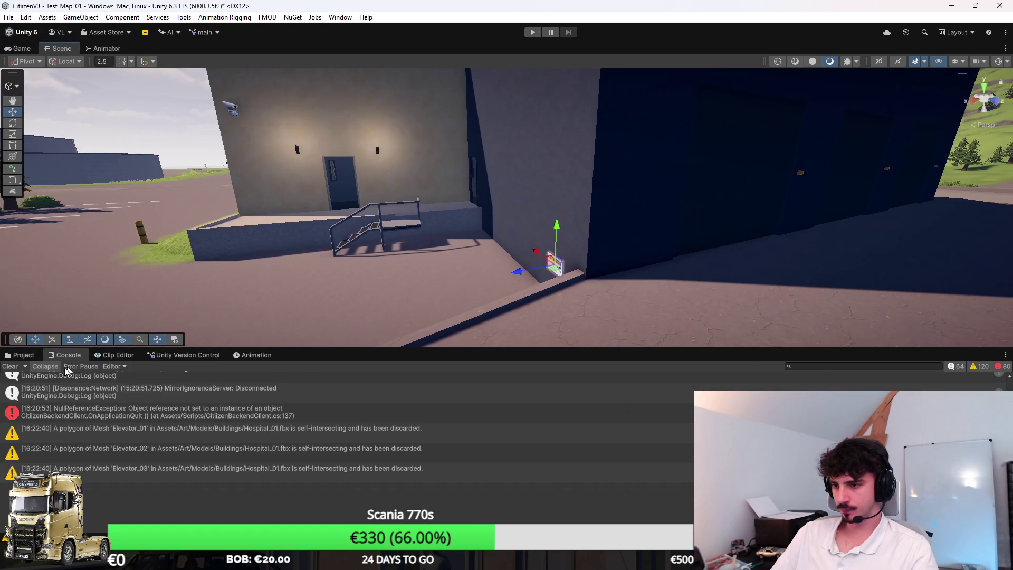
left_click(21, 354)
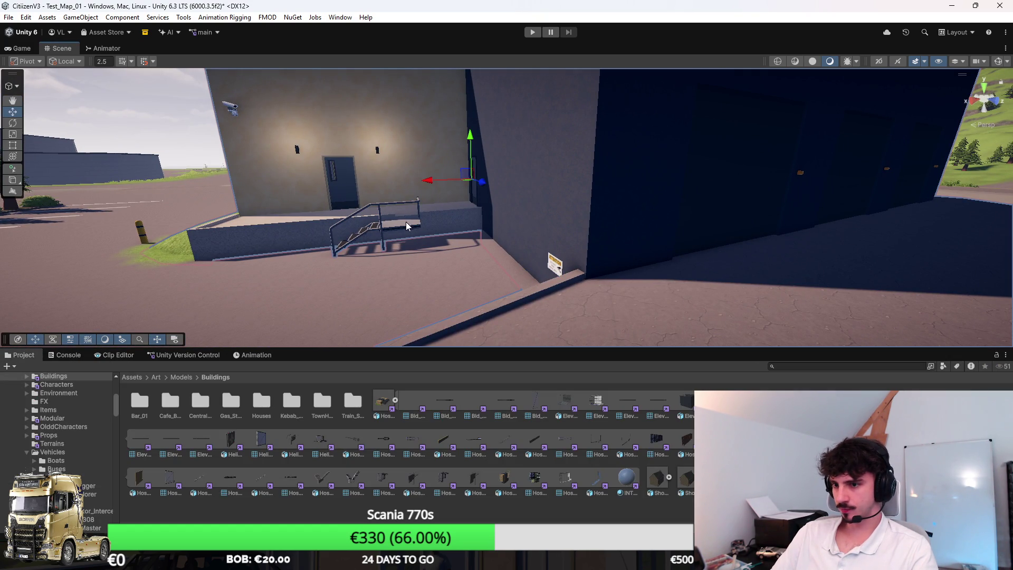
mouse_move(554, 242)
left_mouse_down()
mouse_move(493, 199)
mouse_move(588, 177)
mouse_move(722, 250)
left_mouse_up()
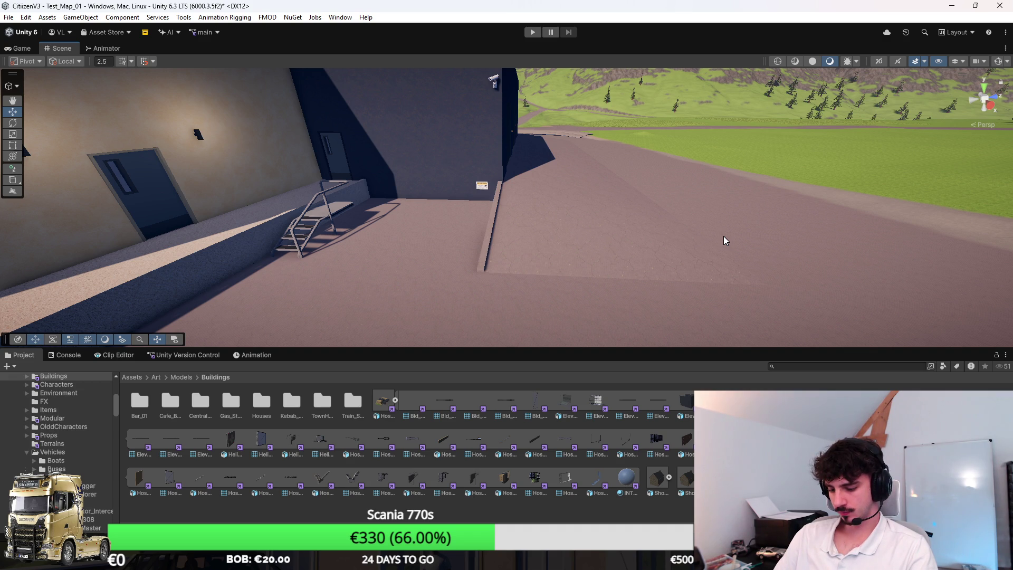
mouse_move(723, 235)
left_mouse_down()
mouse_move(716, 219)
mouse_move(674, 217)
mouse_move(723, 256)
mouse_move(520, 255)
mouse_move(583, 228)
mouse_move(555, 202)
mouse_move(581, 214)
mouse_move(543, 233)
mouse_move(481, 199)
mouse_move(690, 220)
mouse_move(714, 194)
mouse_move(767, 204)
mouse_move(714, 226)
mouse_move(521, 259)
left_mouse_up()
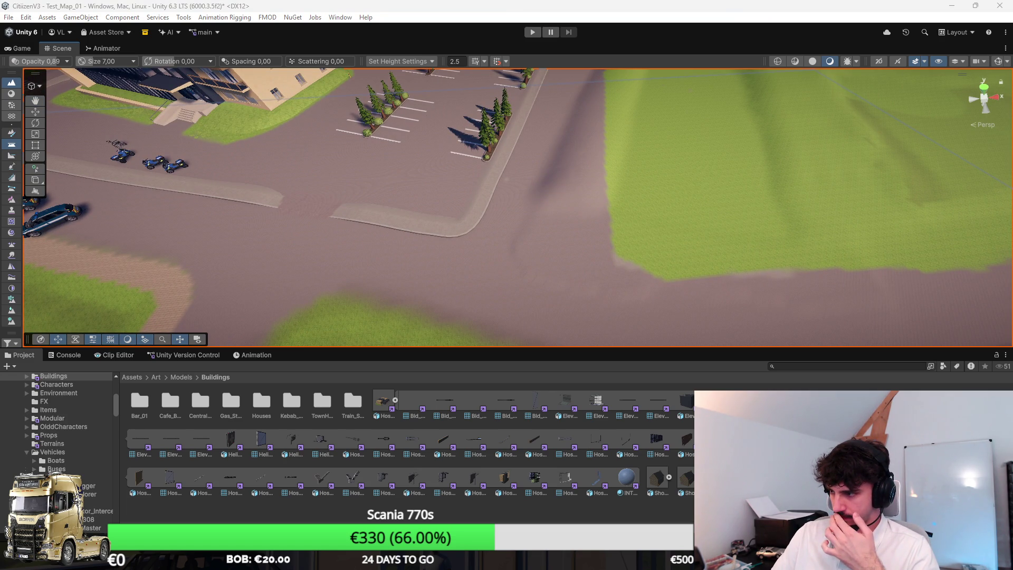
Choose the Bridge sculpt tool, set a start point on the road, and shrink the brush to 10
left_click(12, 188)
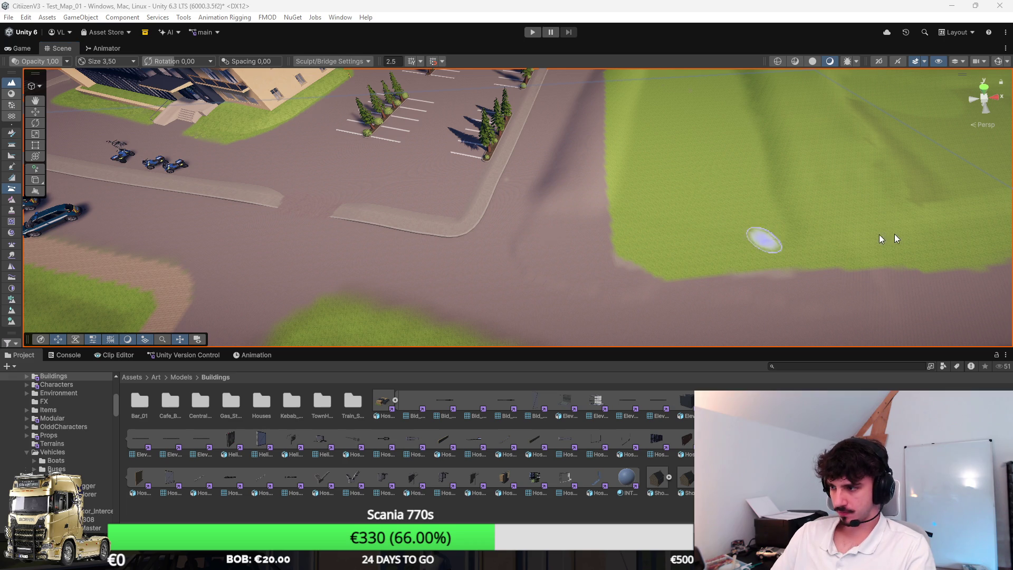
key("a")
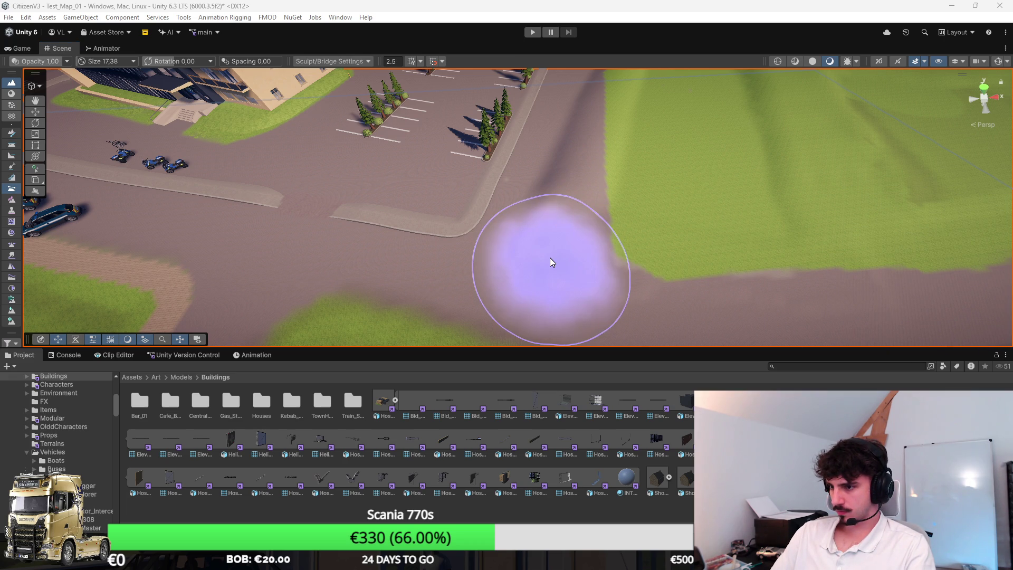
mouse_move(550, 260)
left_mouse_down()
mouse_move(564, 260)
mouse_move(480, 314)
left_mouse_up()
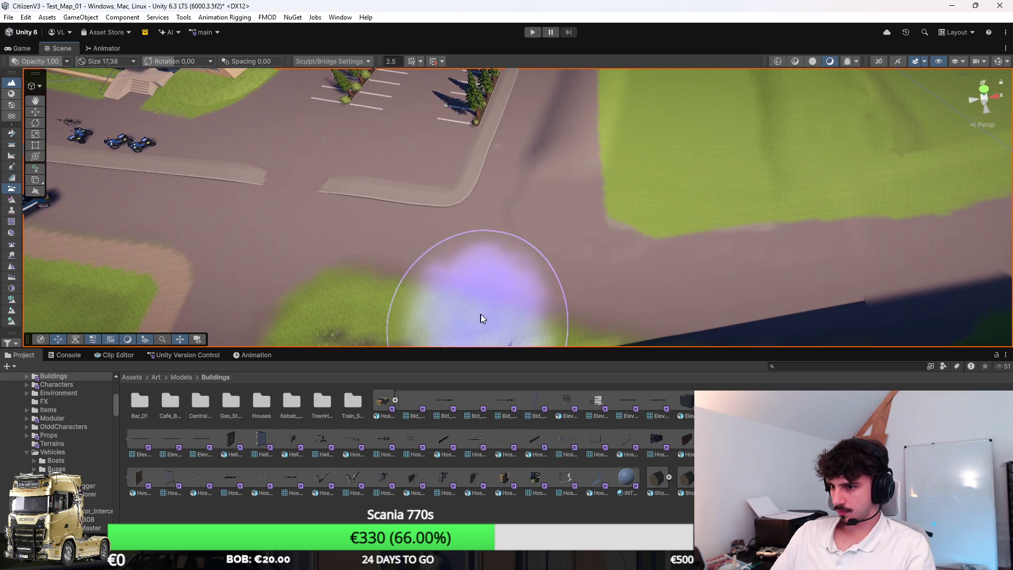
left_click(503, 282, "ctrl")
scroll(552, 170, "down", 3)
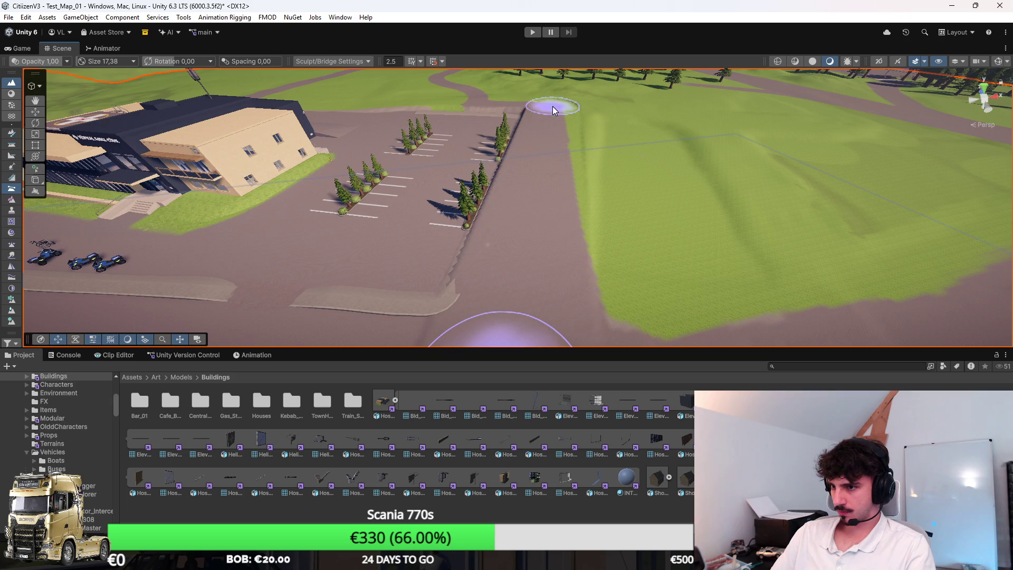
mouse_move(571, 196)
left_mouse_down()
mouse_move(536, 204)
mouse_move(560, 195)
mouse_move(599, 128)
mouse_move(585, 152)
left_mouse_up()
scroll(527, 183, "up", 3)
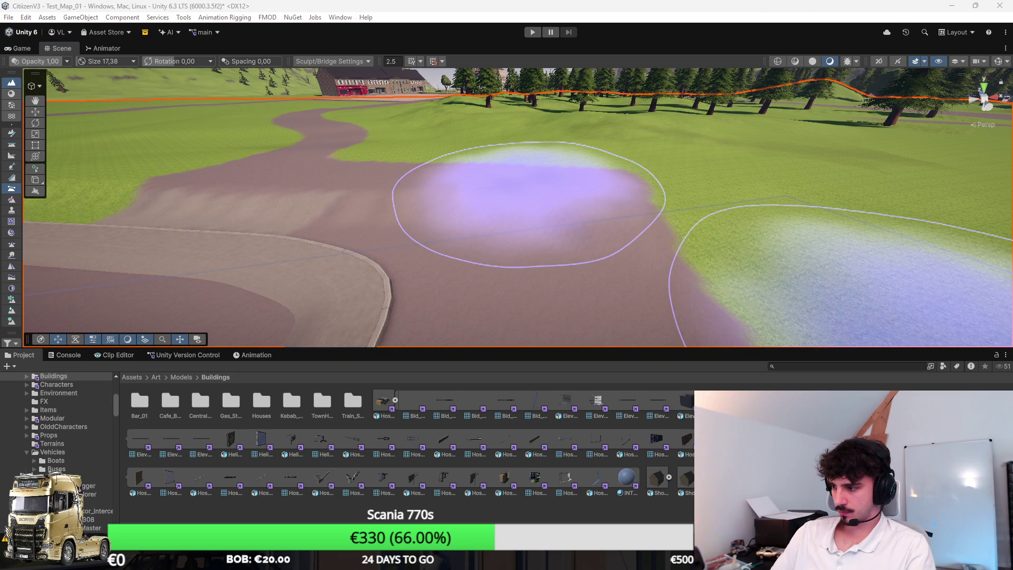
key("bracketleft")
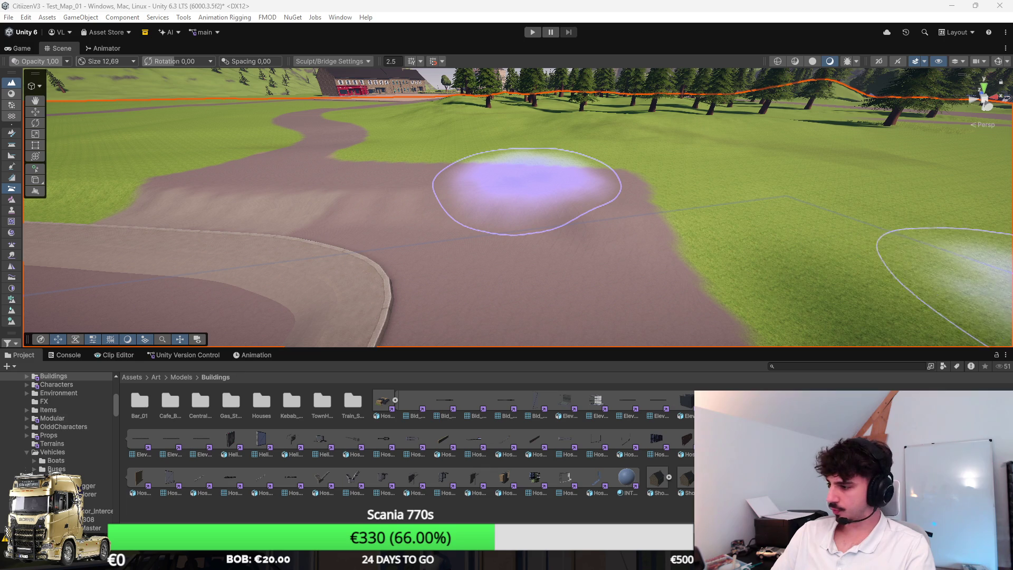
key("bracketleft")
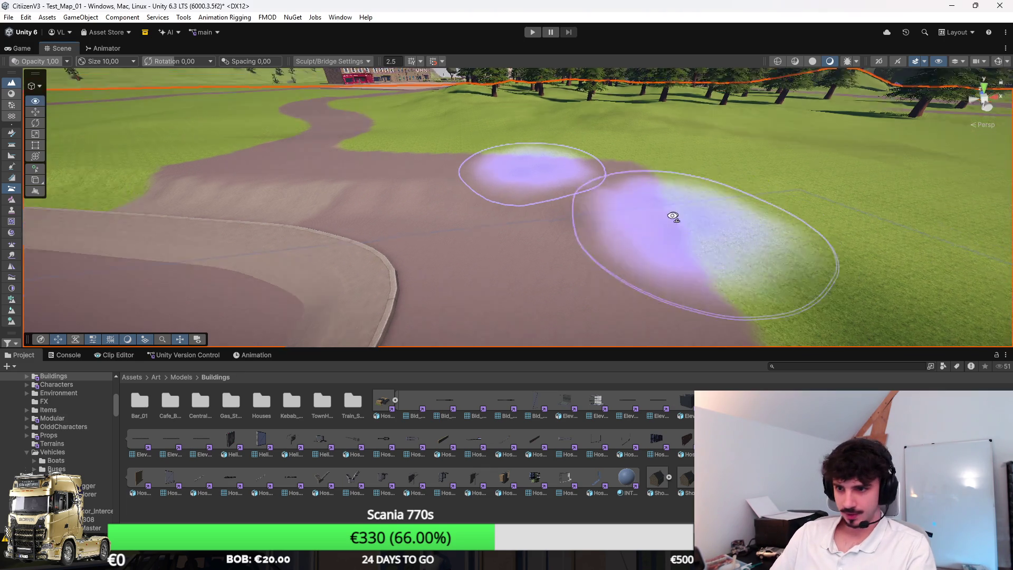
scroll(552, 161, "up", 3)
scroll(587, 169, "down", 5)
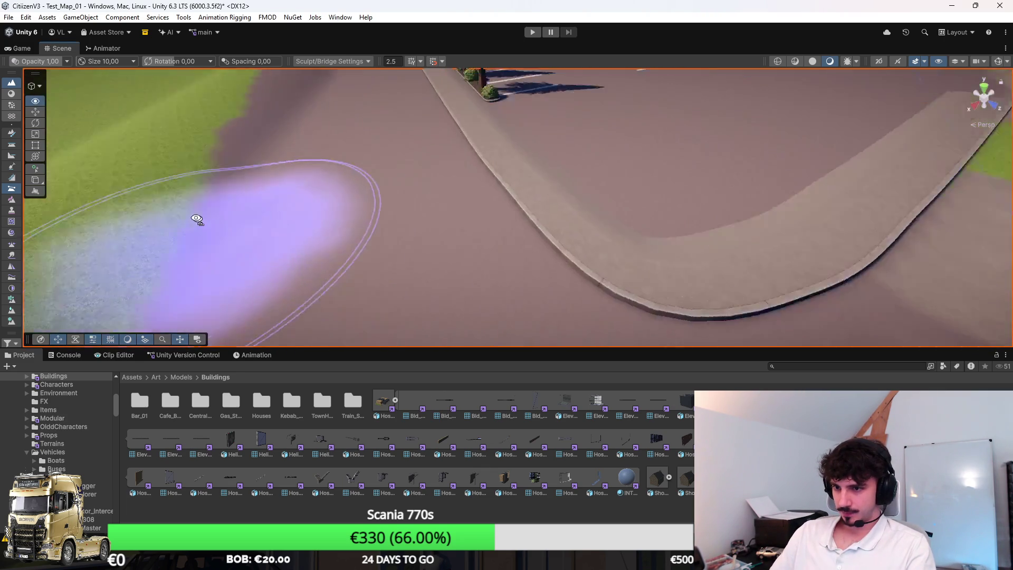
Bridge the terrain height along the road and set another start point further along the path
mouse_move(366, 112)
left_mouse_down()
mouse_move(415, 258)
mouse_move(283, 265)
mouse_move(219, 211)
mouse_move(409, 229)
mouse_move(459, 242)
mouse_move(473, 274)
left_mouse_up()
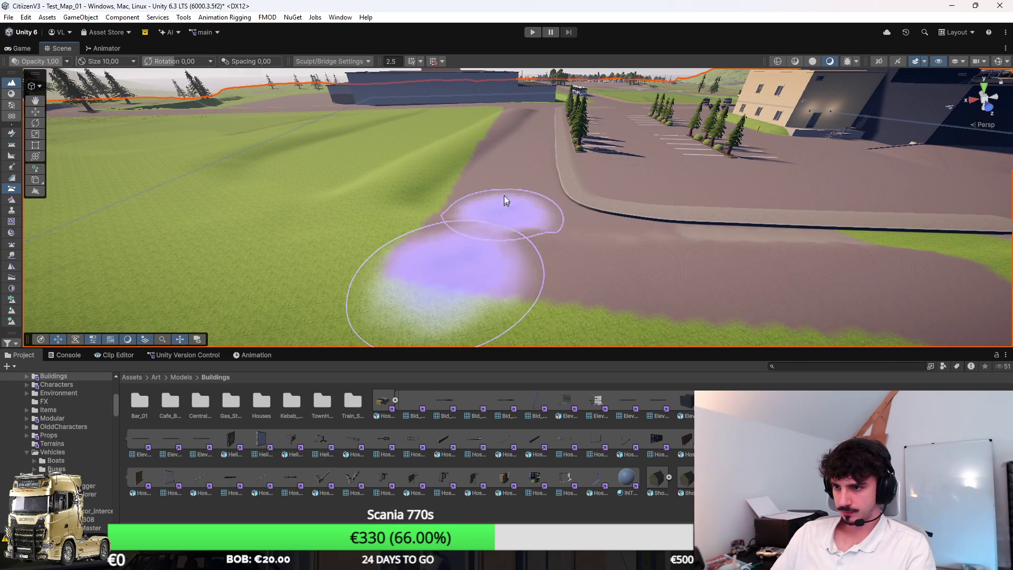
scroll(503, 211, "down", 5)
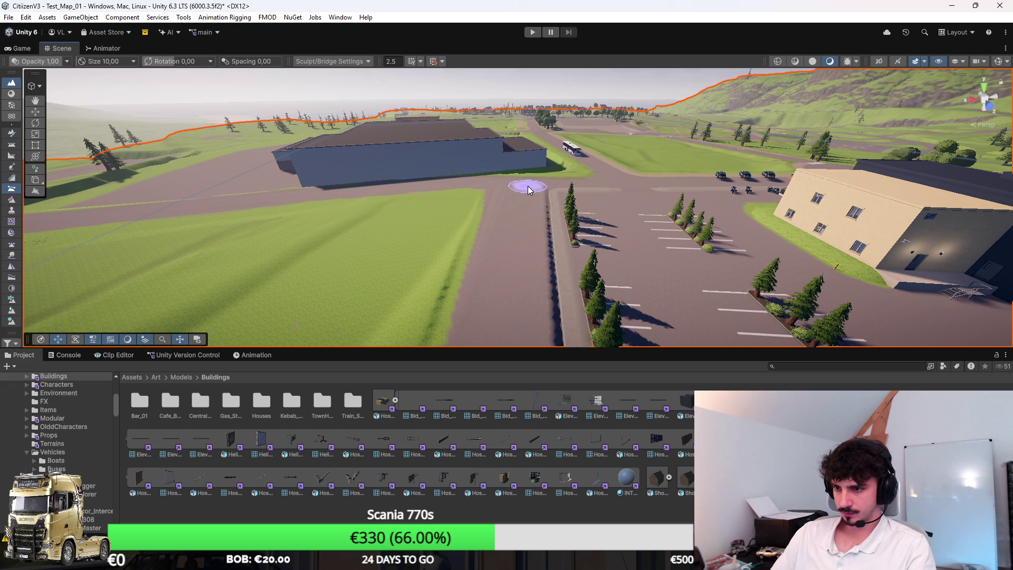
scroll(523, 188, "up", 2)
mouse_move(520, 224)
left_mouse_down()
mouse_move(421, 295)
mouse_move(585, 316)
mouse_move(569, 248)
mouse_move(564, 255)
mouse_move(725, 254)
mouse_move(904, 198)
mouse_move(640, 274)
mouse_move(546, 265)
mouse_move(524, 251)
mouse_move(539, 248)
left_mouse_up()
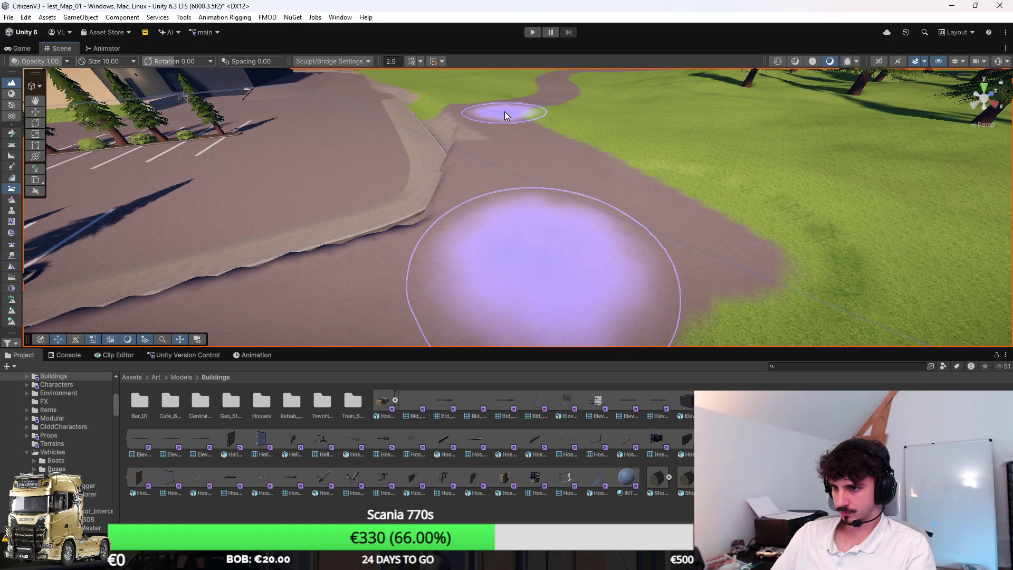
scroll(549, 174, "up", 5)
left_click_drag(550, 216, 567, 282)
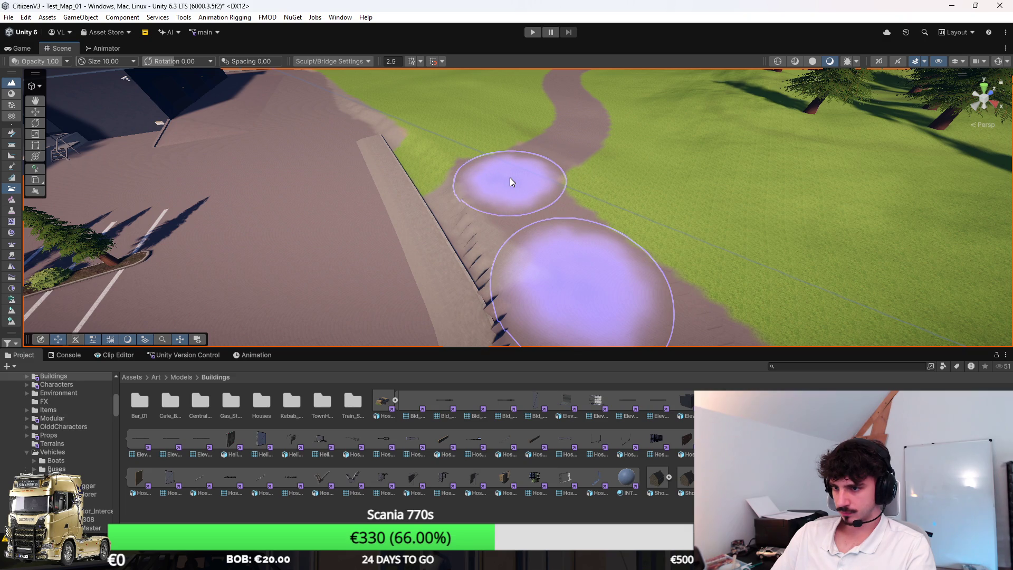
mouse_move(511, 178)
left_mouse_down()
mouse_move(592, 152)
mouse_move(573, 148)
mouse_move(549, 167)
left_mouse_up()
mouse_move(531, 132)
left_mouse_down()
mouse_move(538, 163)
mouse_move(593, 134)
mouse_move(594, 199)
left_mouse_up()
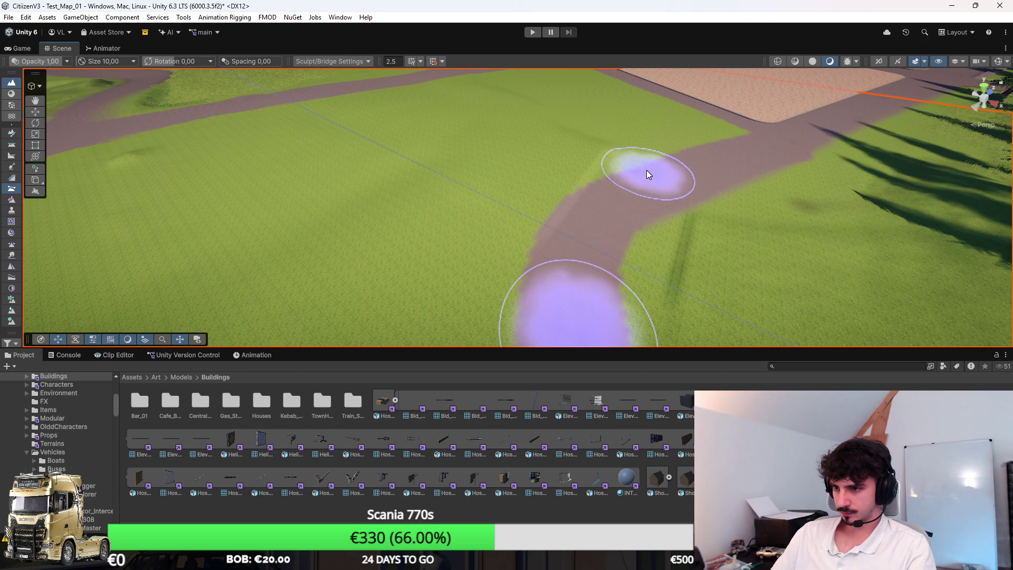
left_click(670, 173, "ctrl")
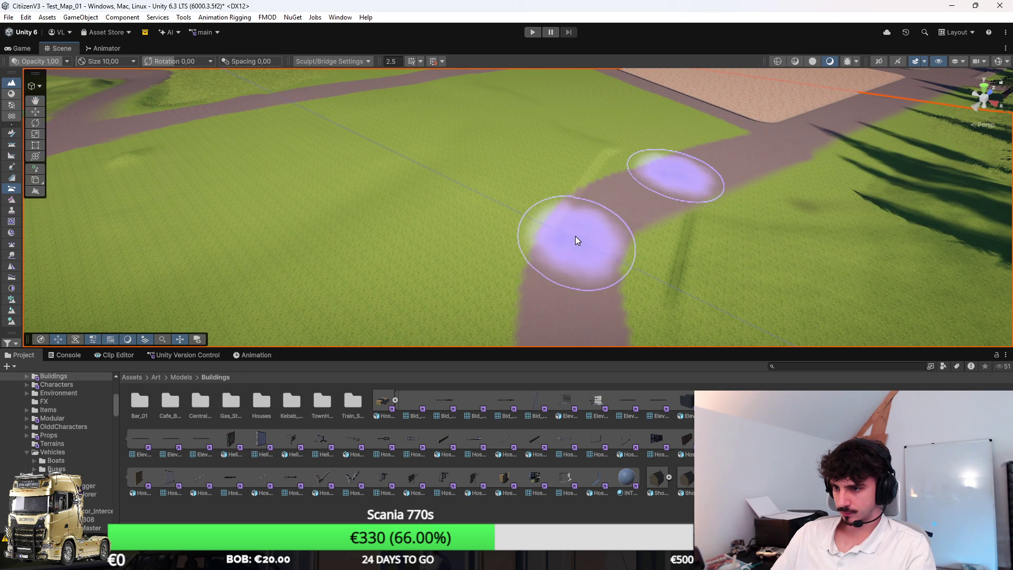
scroll(565, 264, "up", 5)
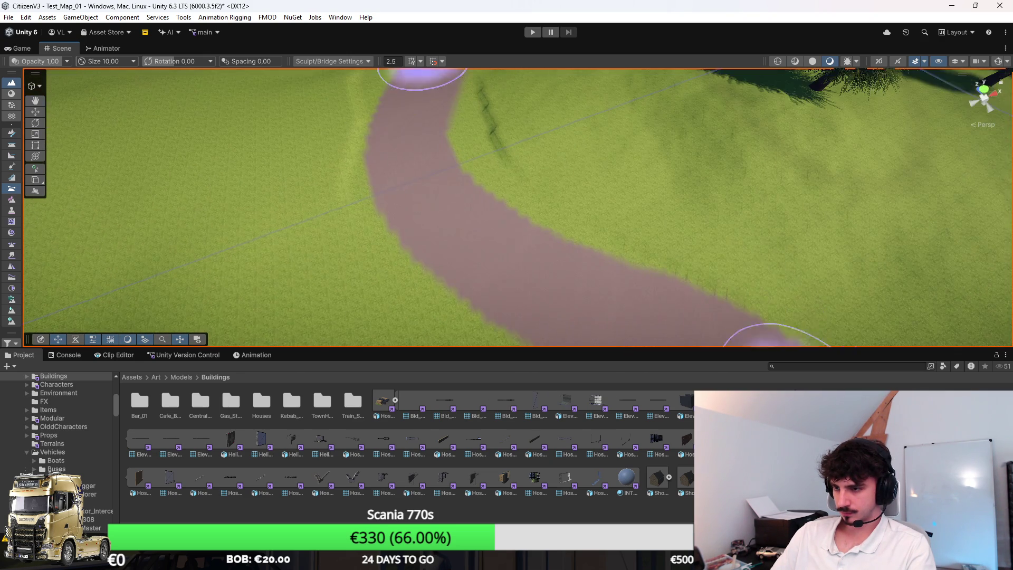
key("w")
mouse_move(521, 236)
left_mouse_down()
mouse_move(542, 228)
mouse_move(502, 242)
mouse_move(778, 247)
mouse_move(657, 267)
mouse_move(656, 236)
mouse_move(760, 227)
mouse_move(634, 242)
left_mouse_up()
Enter spline editing on the parking-lot kerb and move its first knot toward the bend
left_click(635, 243)
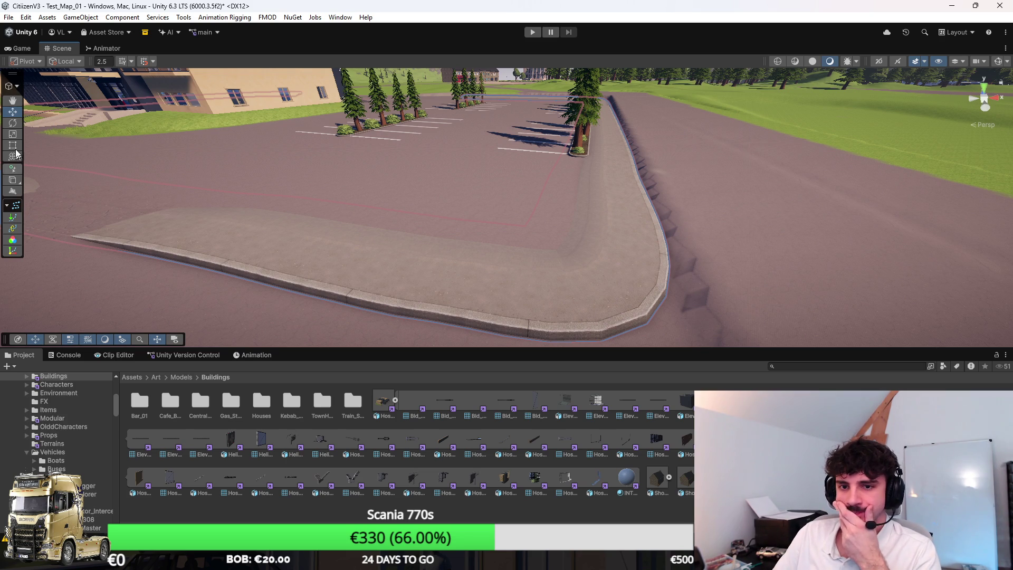
left_click(11, 87)
left_click(30, 121)
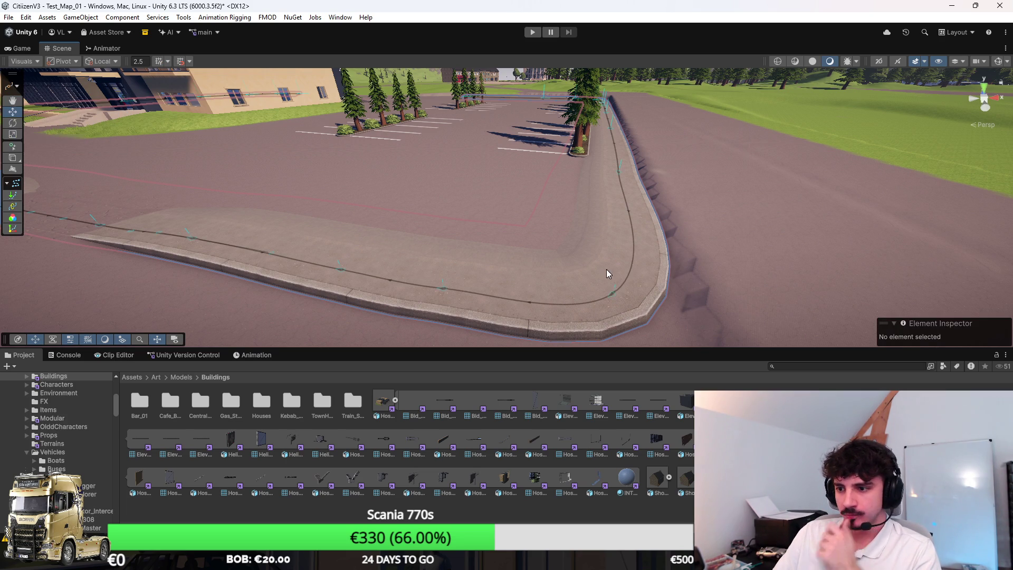
left_click(620, 175)
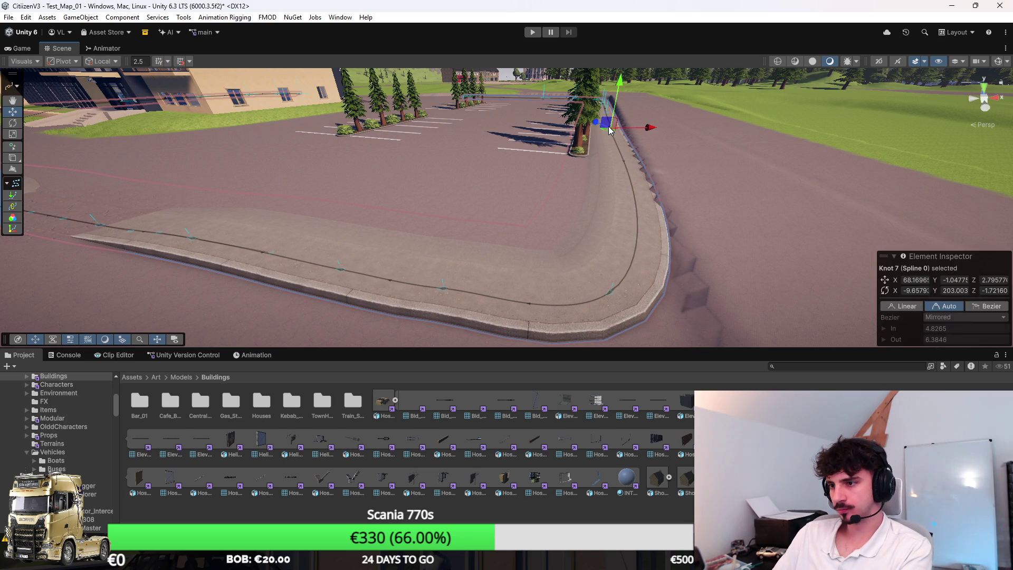
left_click(597, 141)
mouse_move(597, 141)
left_mouse_down()
mouse_move(623, 162)
mouse_move(387, 147)
mouse_move(496, 147)
mouse_move(564, 161)
left_mouse_up()
left_click(387, 142)
left_click(567, 168)
left_click(569, 159)
left_click(579, 203)
scroll(549, 262, "up", 2)
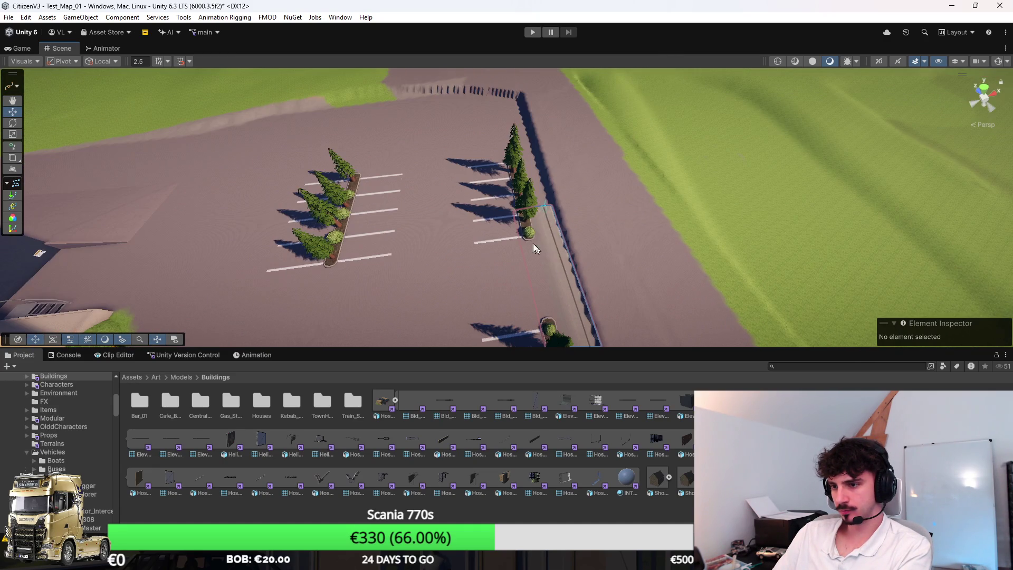
mouse_move(548, 257)
left_mouse_down()
mouse_move(608, 277)
mouse_move(626, 232)
left_mouse_up()
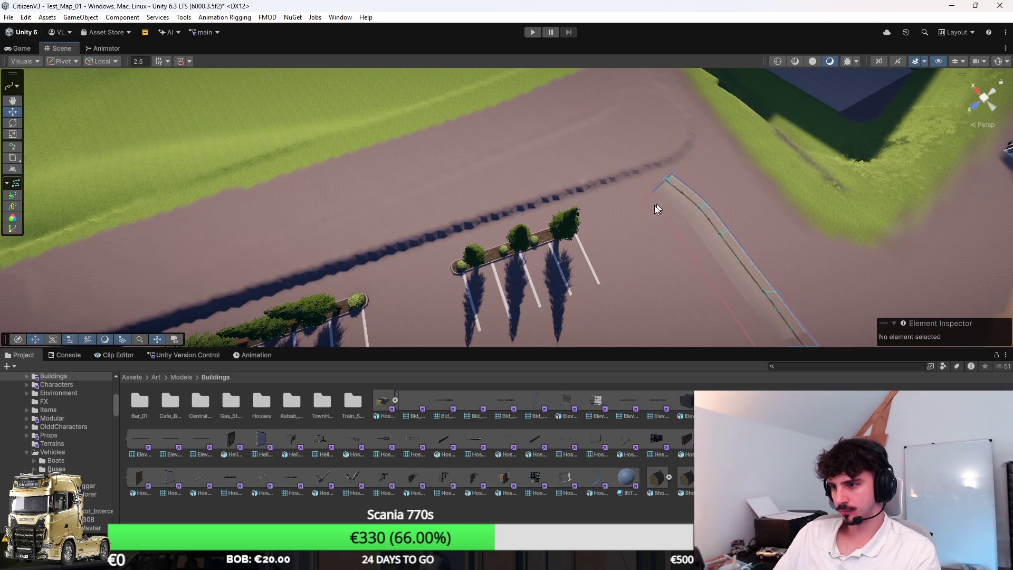
Delete the kerb's end knot, drag the new end outward to extend it, and save the scene
left_click(626, 185)
mouse_move(626, 185)
left_mouse_down()
mouse_move(493, 197)
mouse_move(428, 224)
left_mouse_up()
key("Delete")
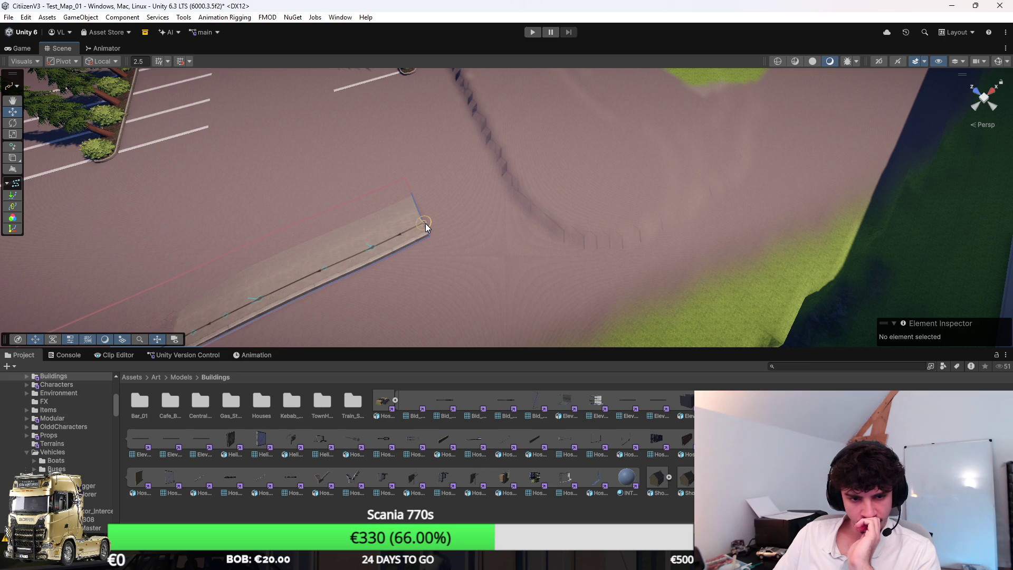
mouse_move(426, 226)
left_mouse_down()
mouse_move(455, 160)
mouse_move(507, 211)
left_mouse_up()
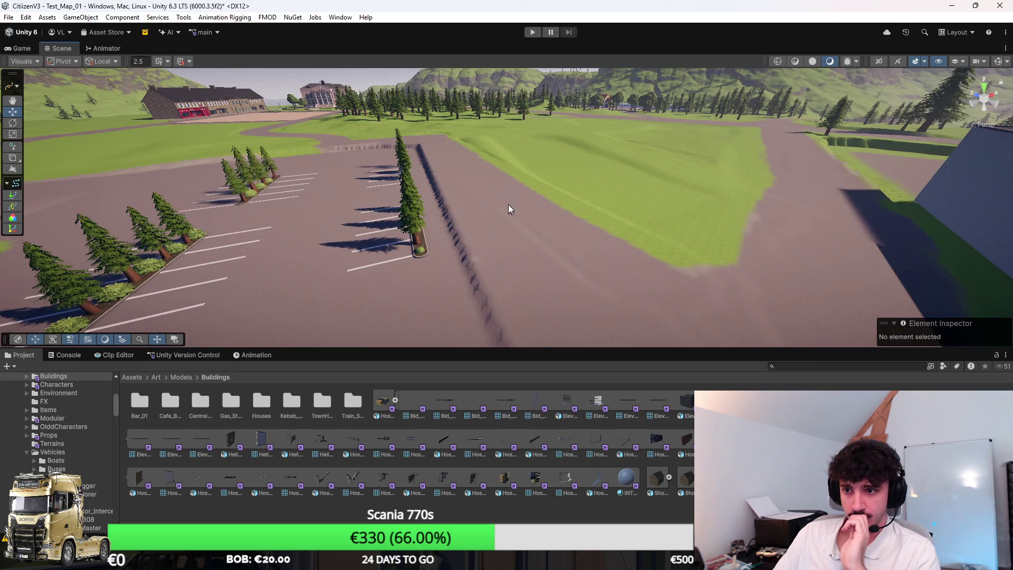
mouse_move(365, 137)
left_mouse_down()
mouse_move(421, 280)
mouse_move(529, 269)
mouse_move(546, 256)
mouse_move(539, 235)
mouse_move(436, 219)
mouse_move(456, 201)
mouse_move(522, 222)
left_mouse_up()
left_click(434, 278)
key("ctrl+s")
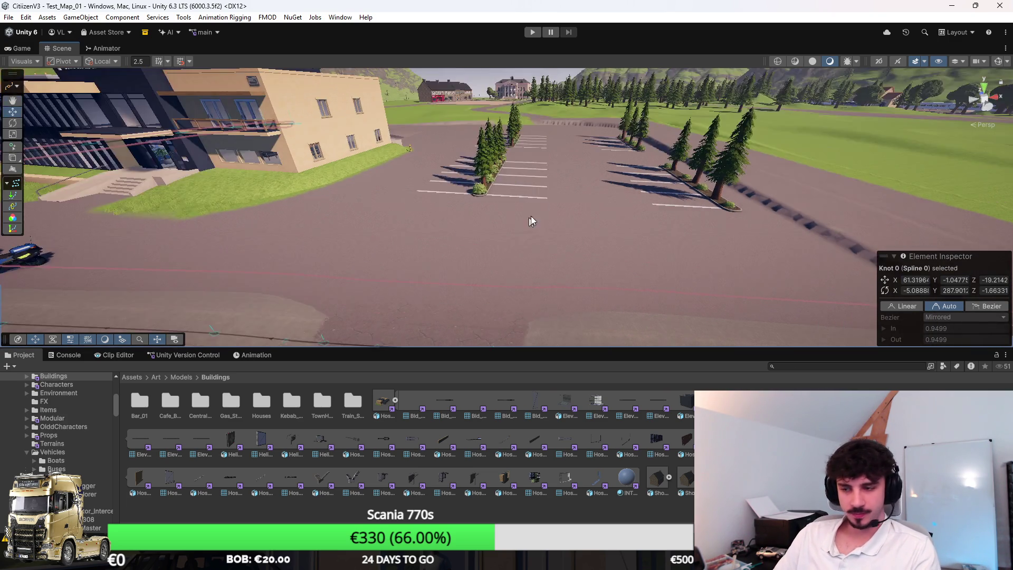
left_click(674, 255)
mouse_move(673, 256)
left_mouse_down()
mouse_move(666, 308)
mouse_move(791, 300)
mouse_move(486, 278)
mouse_move(766, 299)
mouse_move(628, 308)
mouse_move(583, 235)
mouse_move(746, 238)
left_mouse_up()
left_click(746, 237)
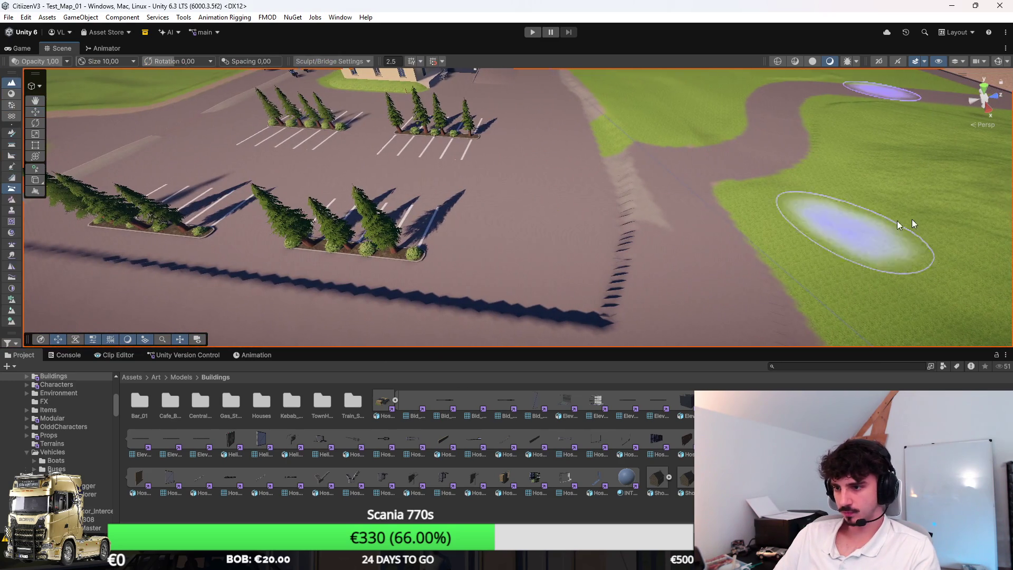
Switch the terrain tool to Set Height and select the curved kerb at the hospital corner
key("F3")
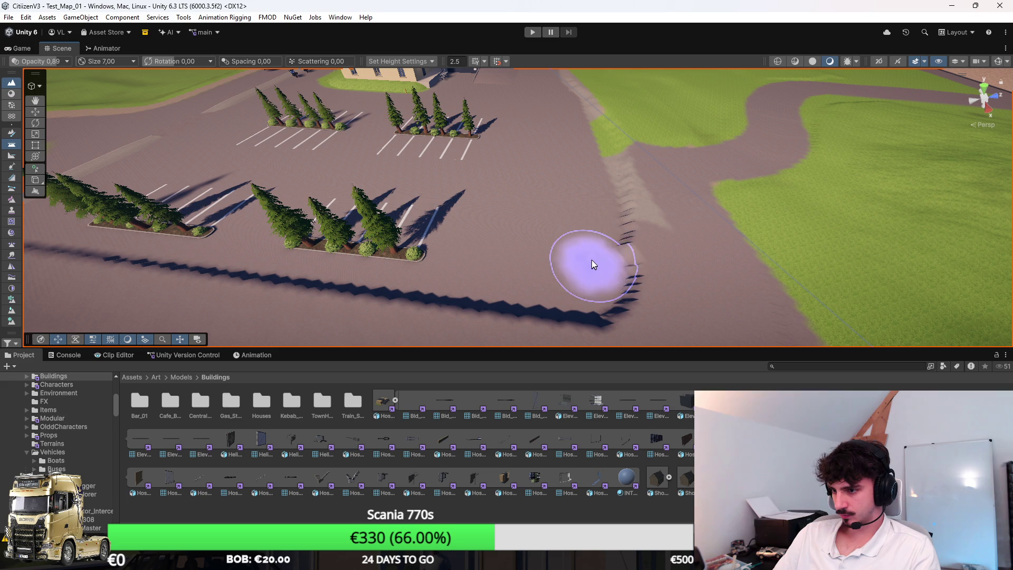
mouse_move(589, 204)
left_mouse_down()
mouse_move(527, 161)
mouse_move(521, 177)
mouse_move(565, 189)
mouse_move(512, 265)
left_mouse_up()
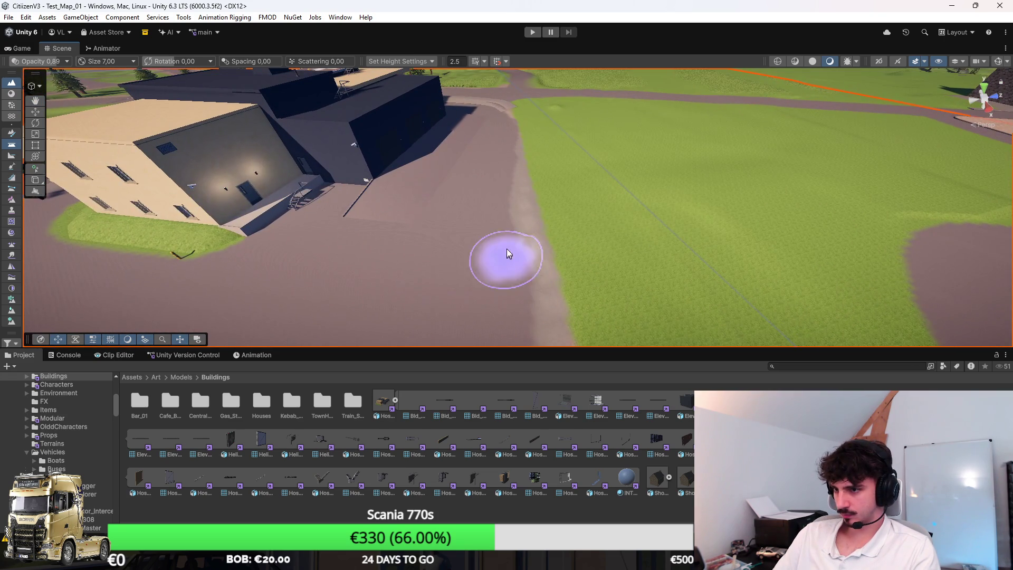
mouse_move(535, 117)
left_mouse_down()
mouse_move(516, 162)
mouse_move(546, 176)
left_mouse_up()
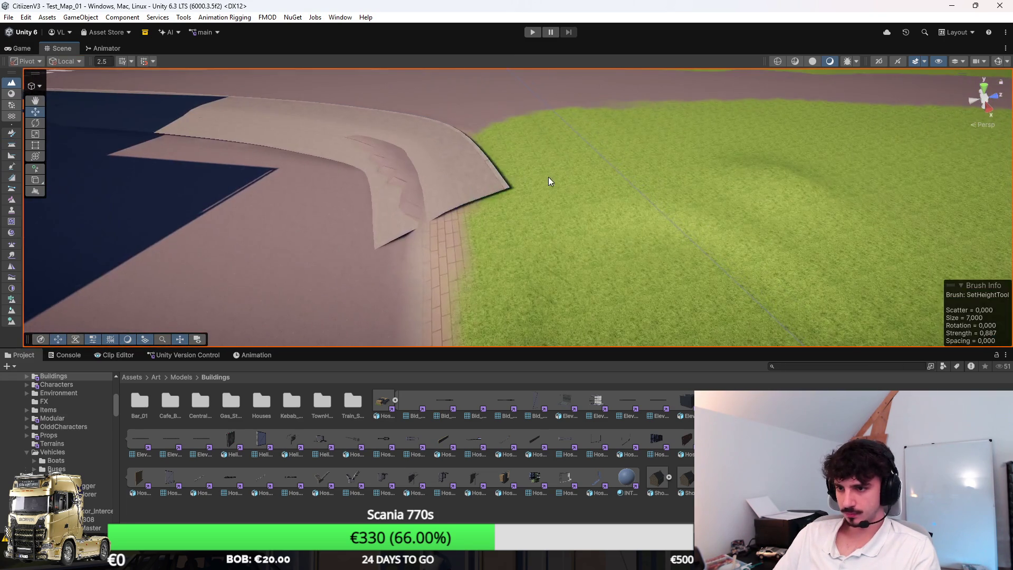
left_click(515, 185)
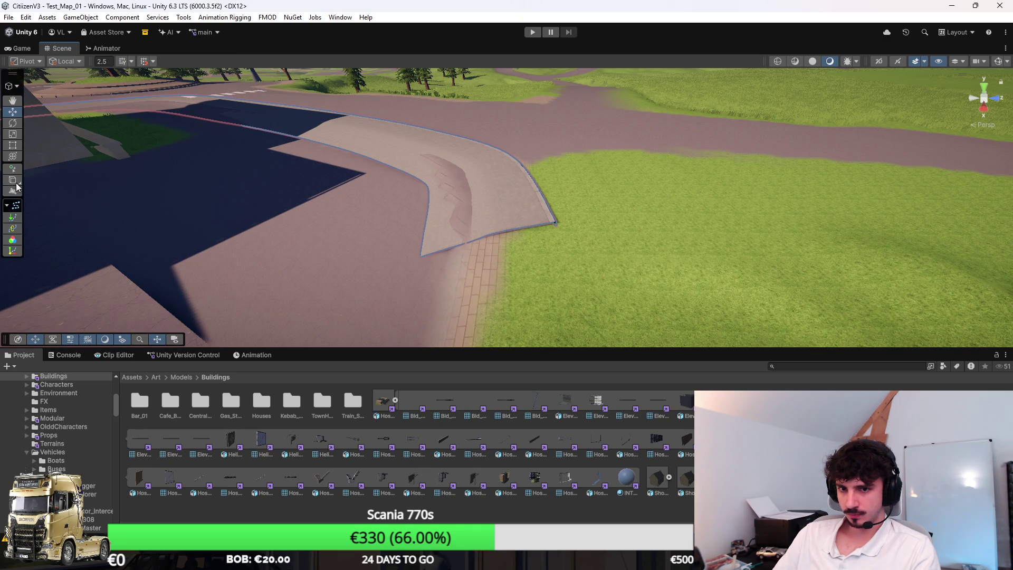
Move walkway spline Knot 20 to straighten the path end, then select the terrain
left_click(12, 86)
left_click(42, 120)
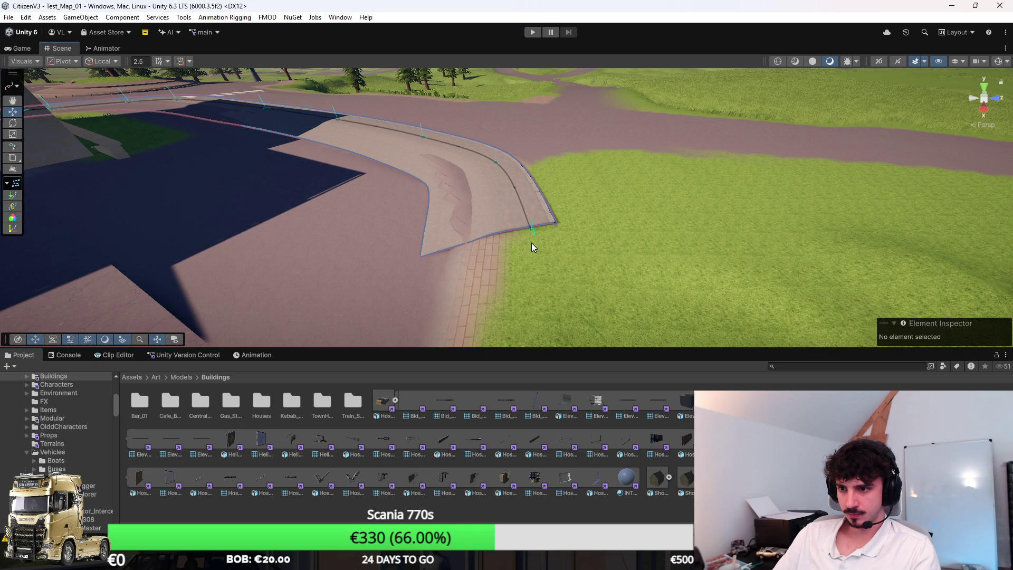
left_click(524, 233)
mouse_move(524, 232)
left_mouse_down()
mouse_move(413, 253)
mouse_move(376, 236)
mouse_move(471, 252)
mouse_move(591, 381)
left_mouse_up()
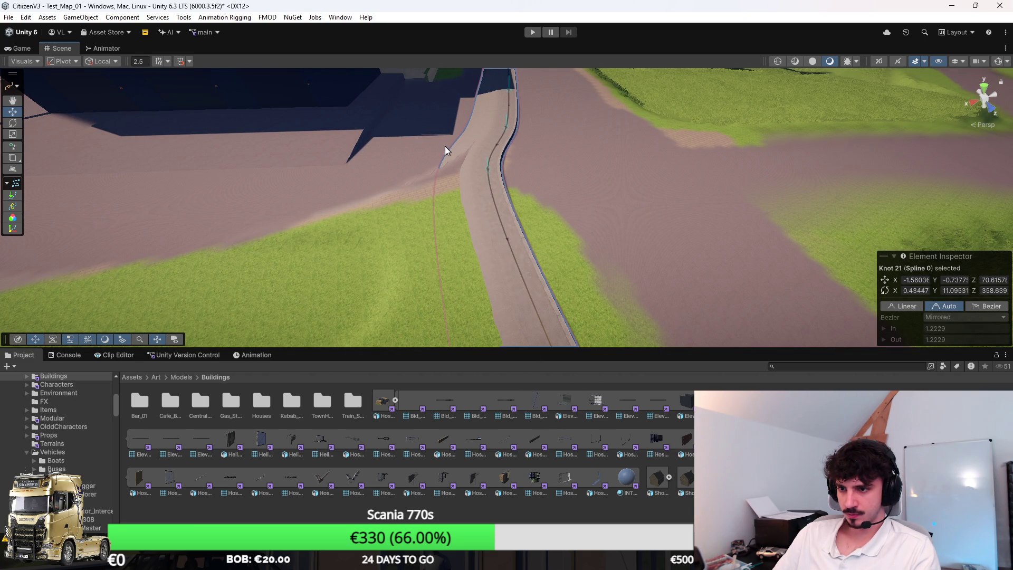
left_click(488, 169)
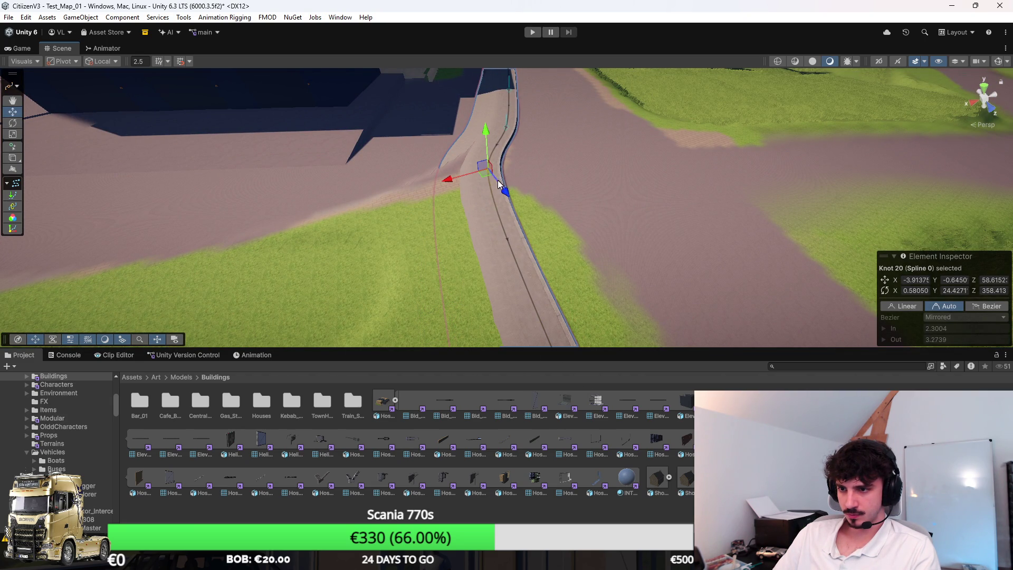
left_click_drag(489, 175, 522, 182)
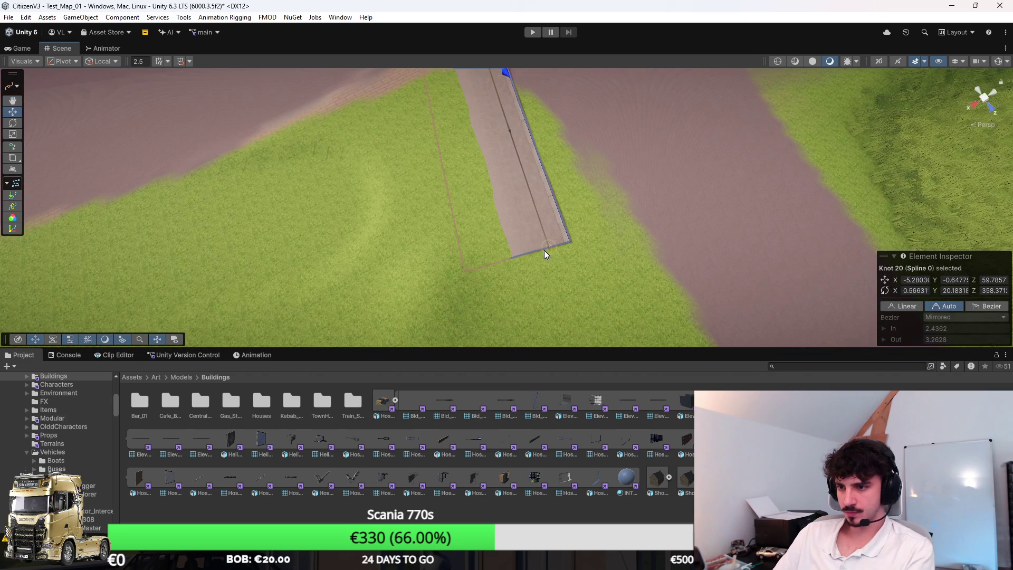
left_click(543, 250)
mouse_move(542, 249)
left_mouse_down()
mouse_move(517, 169)
mouse_move(499, 165)
mouse_move(509, 210)
left_mouse_up()
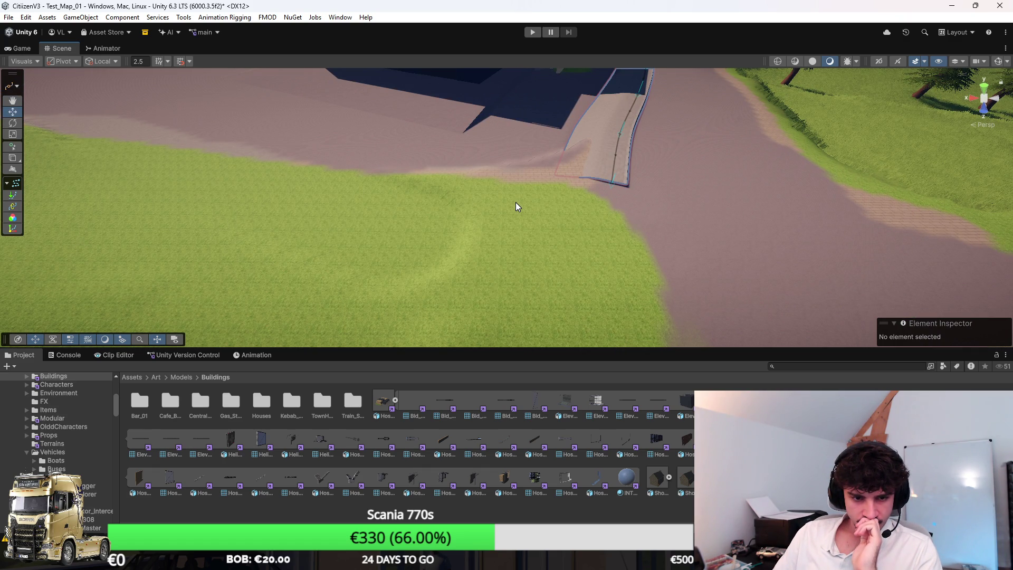
mouse_move(565, 222)
left_mouse_down()
mouse_move(493, 167)
mouse_move(524, 242)
mouse_move(635, 294)
mouse_move(644, 242)
mouse_move(702, 244)
mouse_move(574, 200)
mouse_move(569, 255)
mouse_move(579, 210)
left_mouse_up()
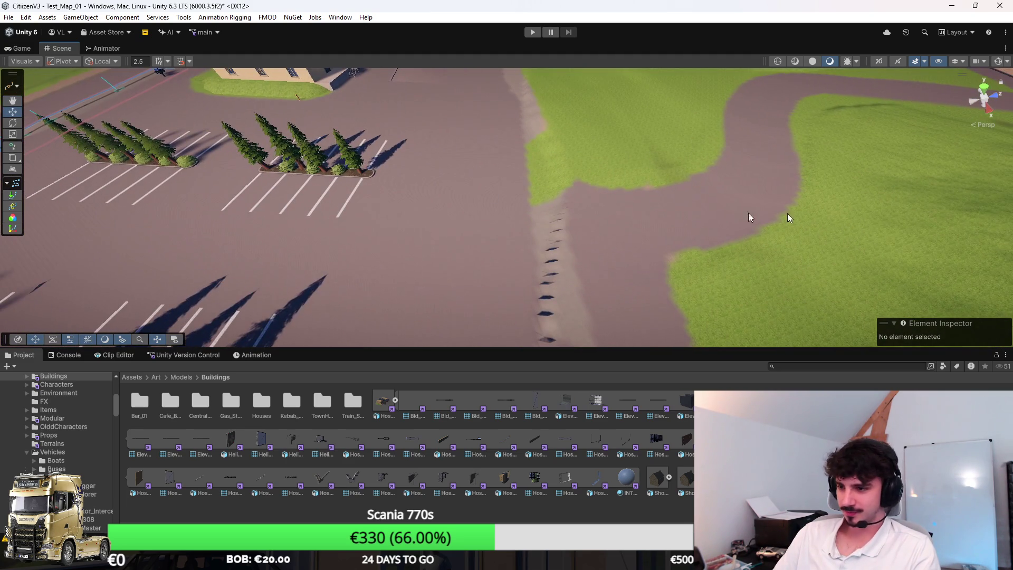
left_click(410, 218)
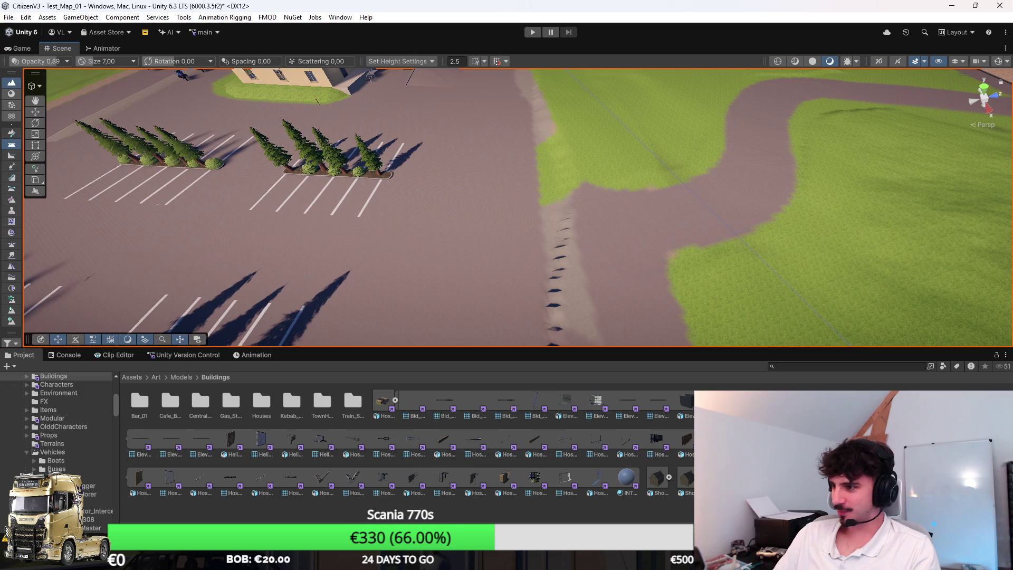
Paint dirt over the grass edge by the road with the texture brush enlarged to about 5.7
left_click(11, 132)
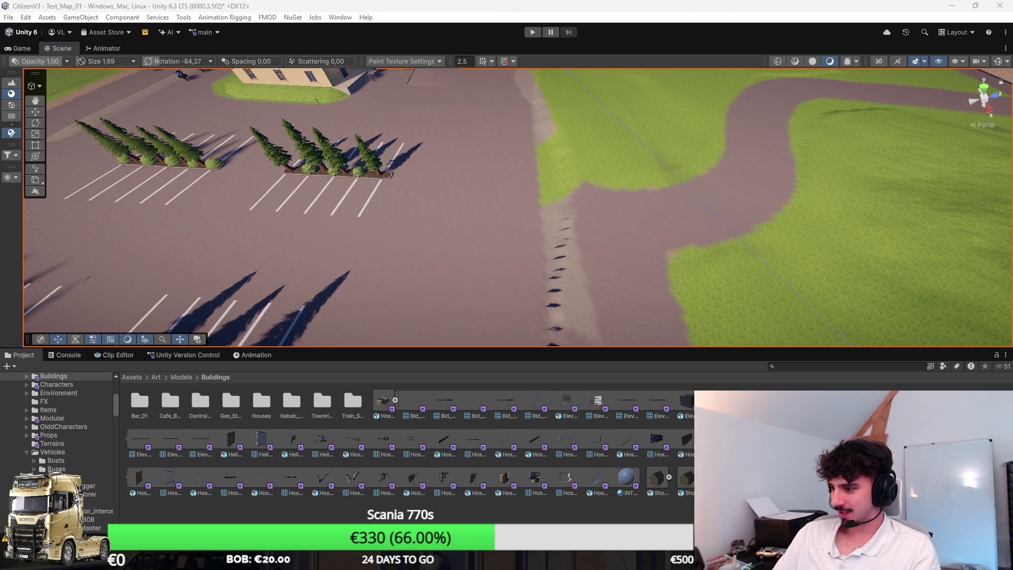
left_click_drag(543, 248, 844, 226)
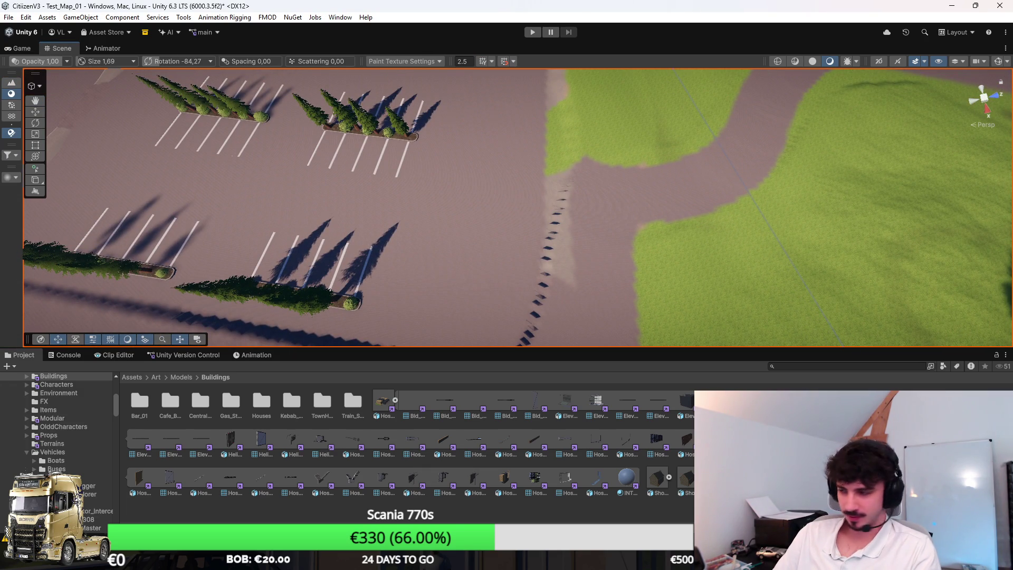
key("bracketright")
left_click_drag(545, 104, 431, 178)
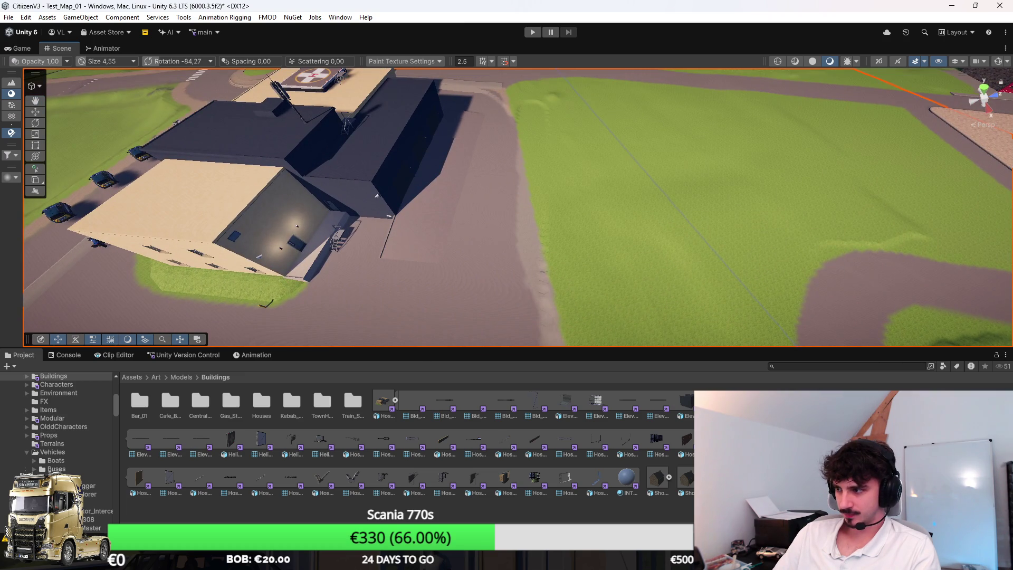
key("bracketright")
mouse_move(496, 104)
left_mouse_down()
mouse_move(524, 161)
mouse_move(514, 109)
left_mouse_up()
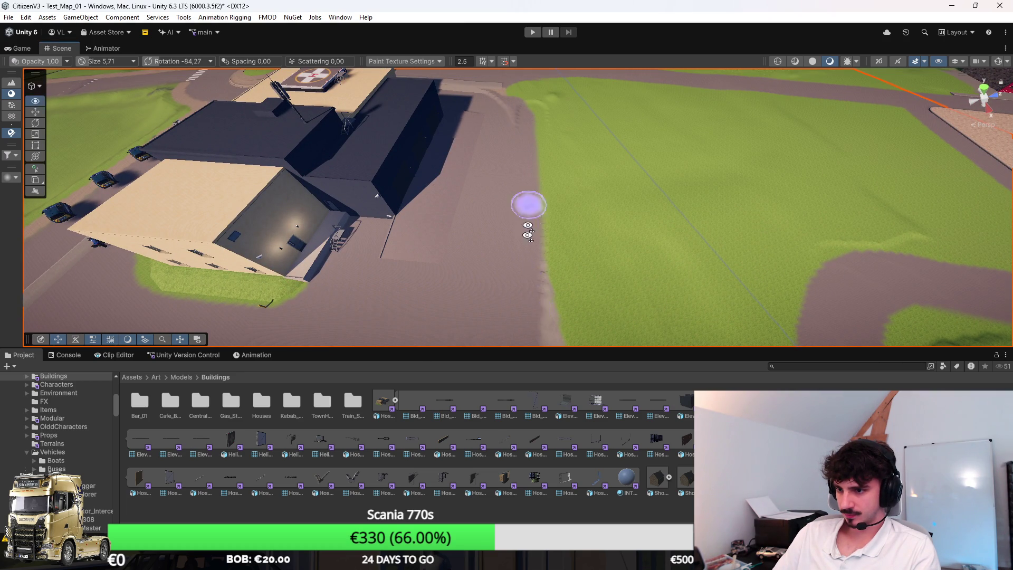
left_click_drag(527, 199, 530, 102)
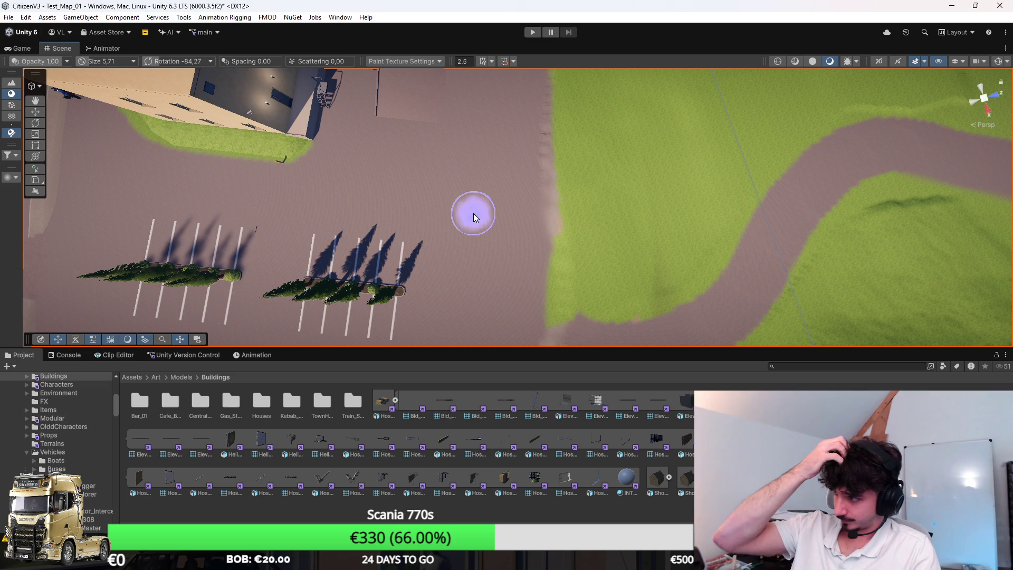
mouse_move(461, 213)
left_mouse_down()
mouse_move(475, 102)
mouse_move(502, 131)
mouse_move(580, 151)
left_mouse_up()
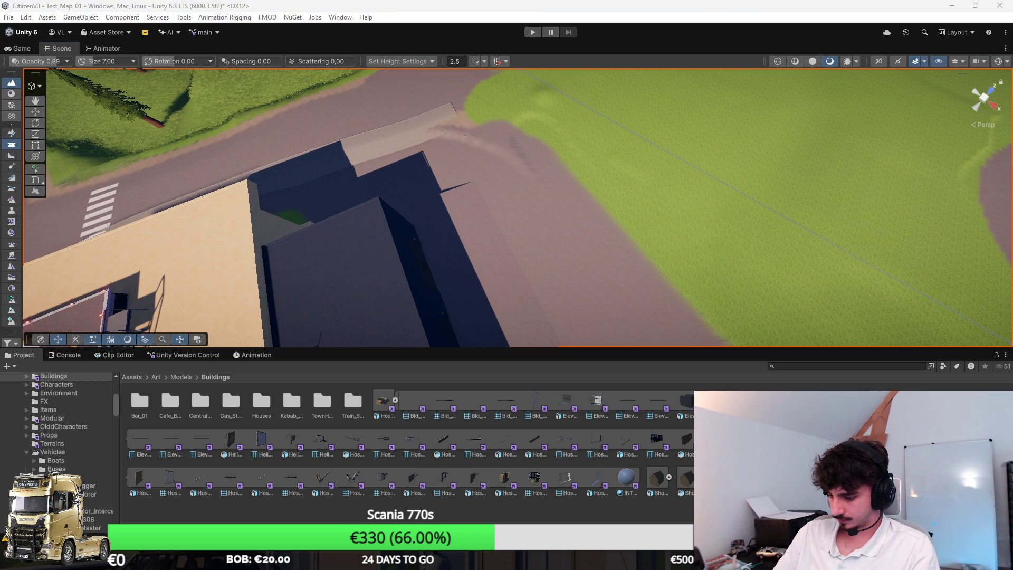
Level the ground along the hospital's side with the Set Height terrain tool
key("F3")
scroll(554, 169, "down", 3)
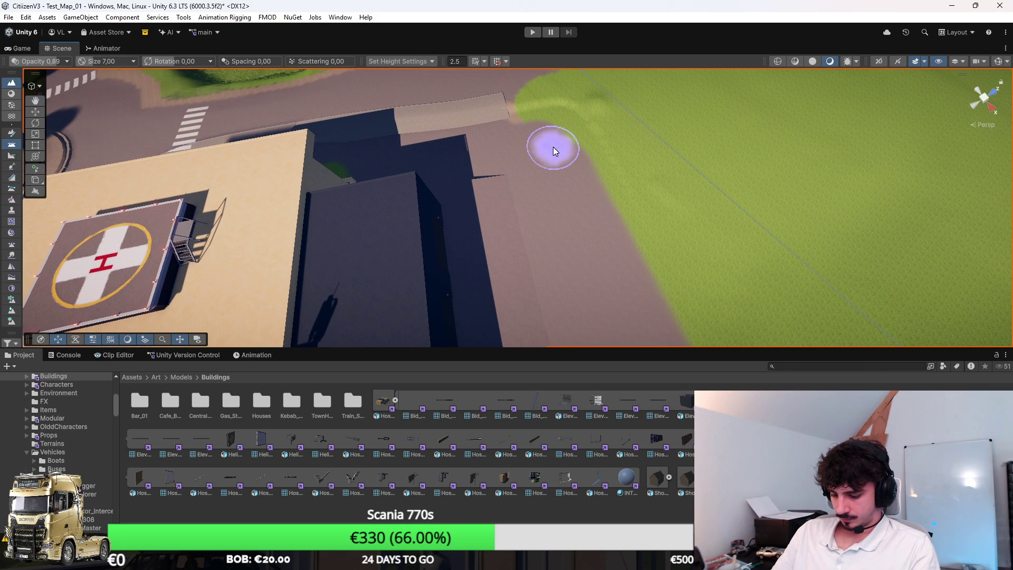
left_click_drag(548, 148, 577, 140)
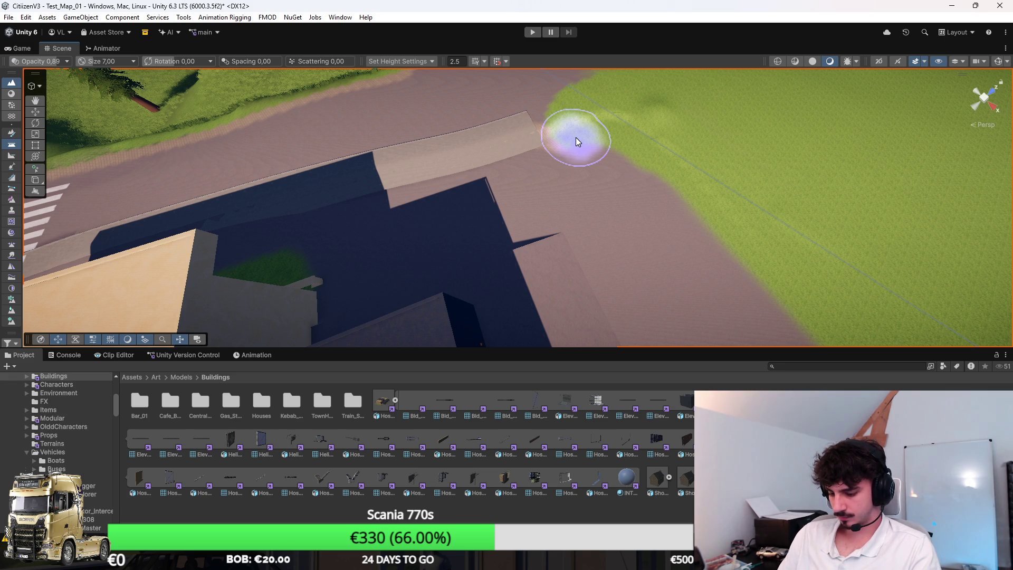
mouse_move(577, 136)
left_mouse_down()
mouse_move(766, 97)
mouse_move(696, 153)
mouse_move(610, 185)
mouse_move(642, 206)
mouse_move(552, 141)
left_mouse_up()
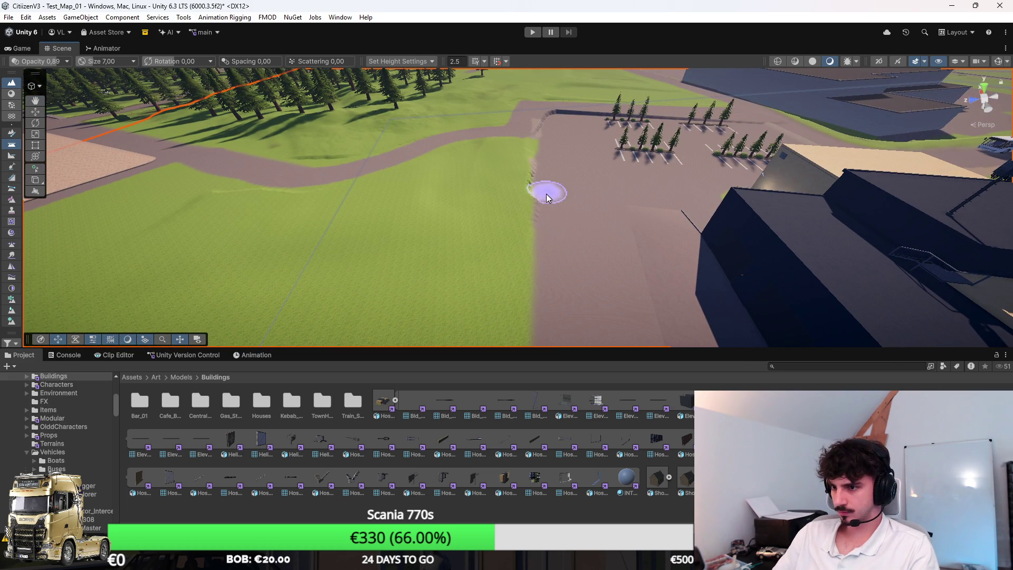
Level more of the grass strip beside the hospital, then return to Paint Texture
scroll(574, 229, "up", 5)
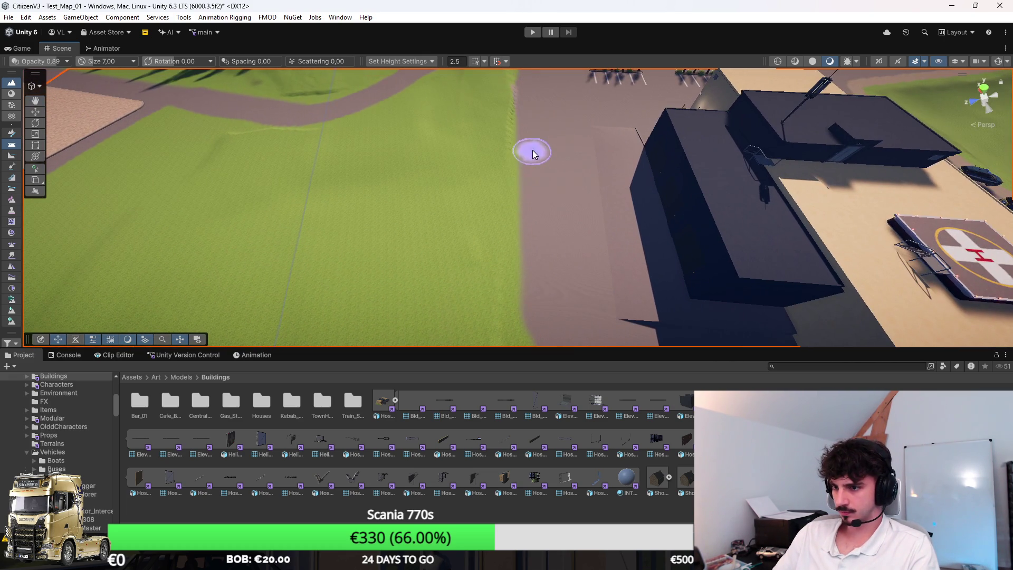
scroll(527, 243, "down", 5)
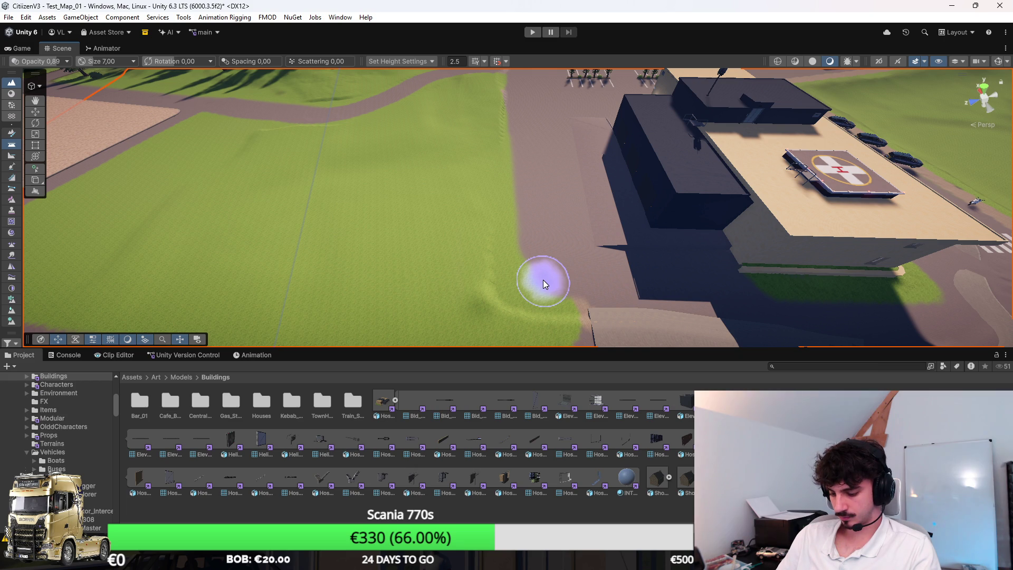
scroll(524, 176, "down", 4)
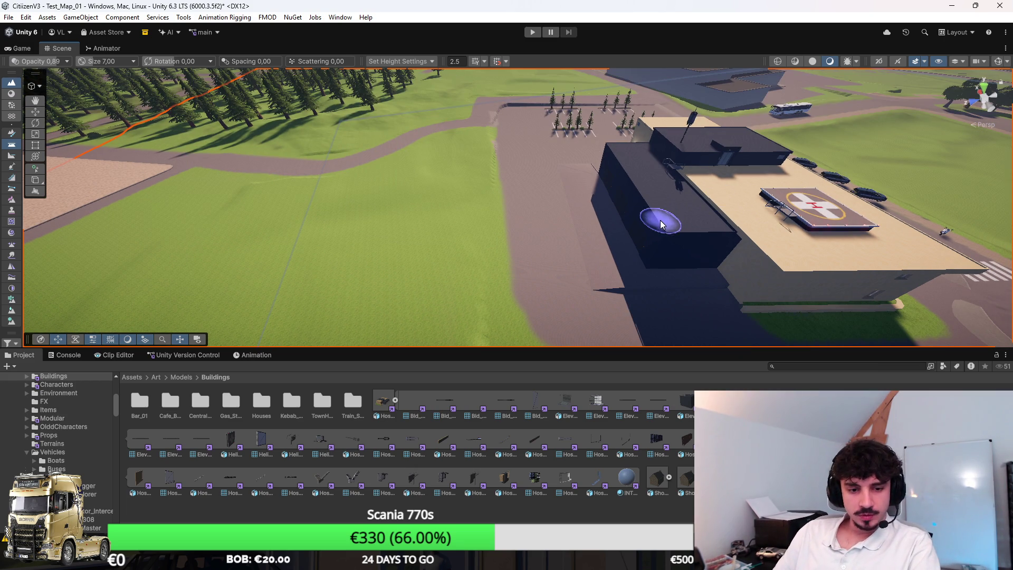
key("f")
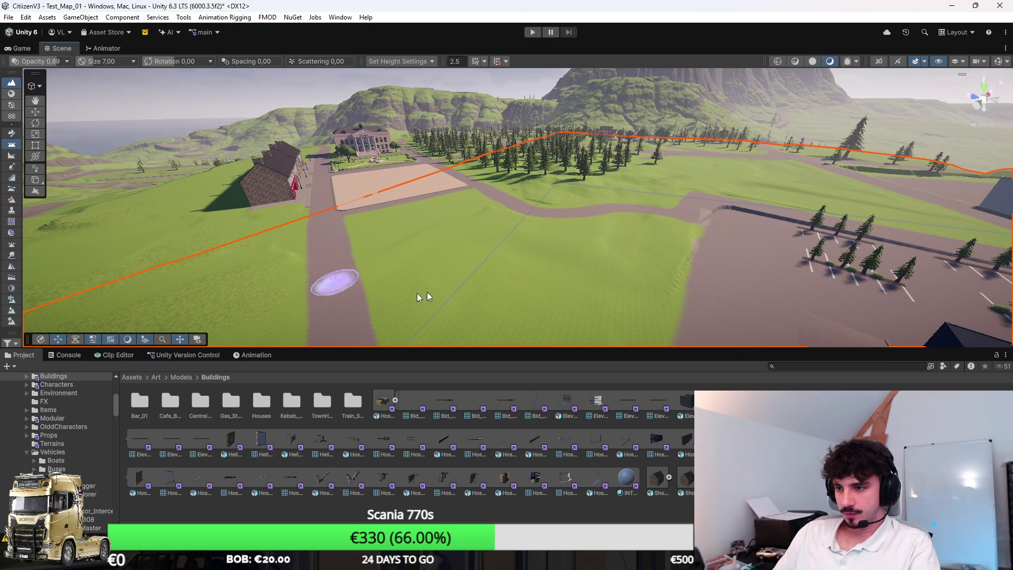
key("f")
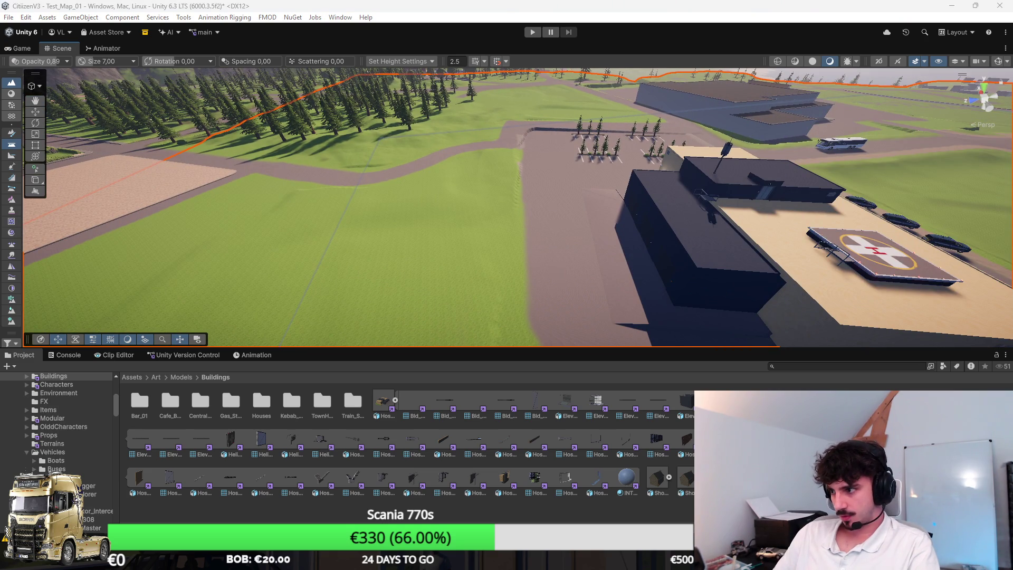
left_click(11, 94)
Paint dirt over the remaining grass near the parking area and save the scene
key("f")
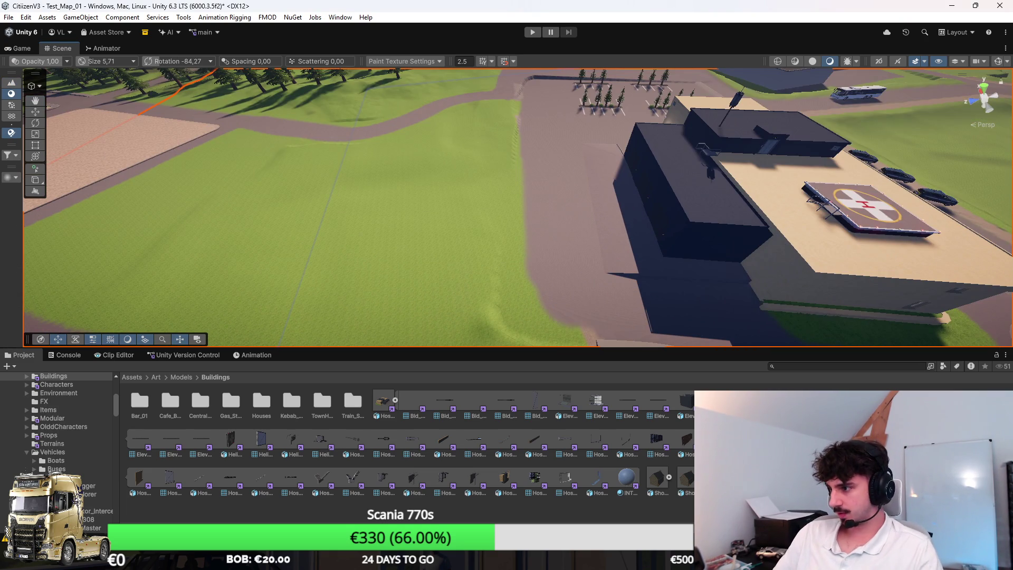
key("f")
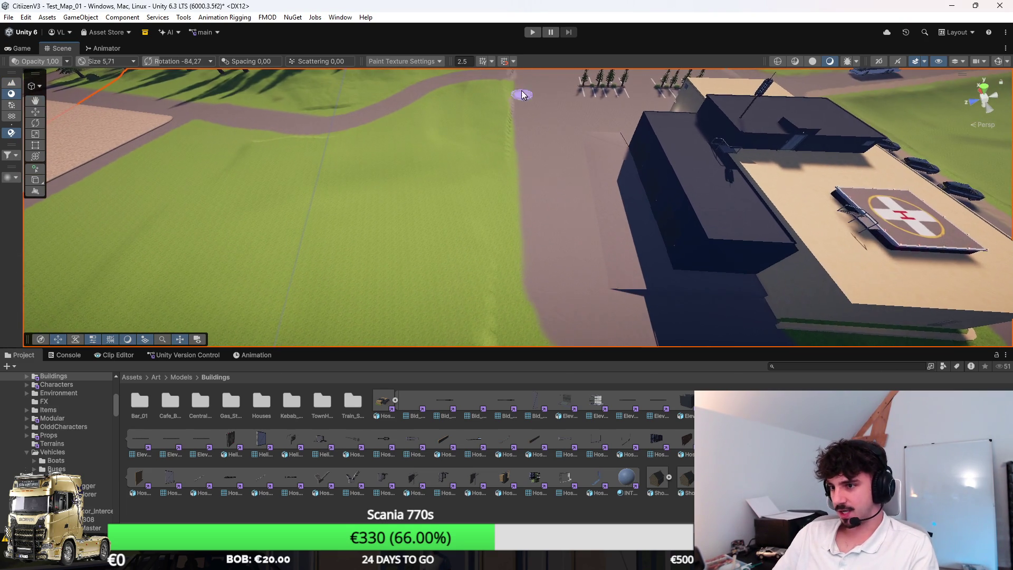
key("f")
mouse_move(571, 264)
left_mouse_down()
mouse_move(545, 219)
mouse_move(549, 185)
mouse_move(508, 95)
left_mouse_up()
mouse_move(502, 215)
left_mouse_down()
mouse_move(580, 200)
mouse_move(719, 219)
mouse_move(594, 249)
mouse_move(607, 268)
mouse_move(686, 209)
mouse_move(674, 253)
mouse_move(560, 257)
mouse_move(979, 226)
mouse_move(696, 220)
mouse_move(702, 194)
mouse_move(727, 192)
mouse_move(545, 228)
mouse_move(697, 257)
mouse_move(744, 194)
mouse_move(735, 215)
mouse_move(666, 210)
mouse_move(538, 232)
mouse_move(677, 252)
mouse_move(713, 215)
mouse_move(705, 221)
mouse_move(727, 223)
mouse_move(490, 211)
left_mouse_up()
key("w")
key("ctrl+s")
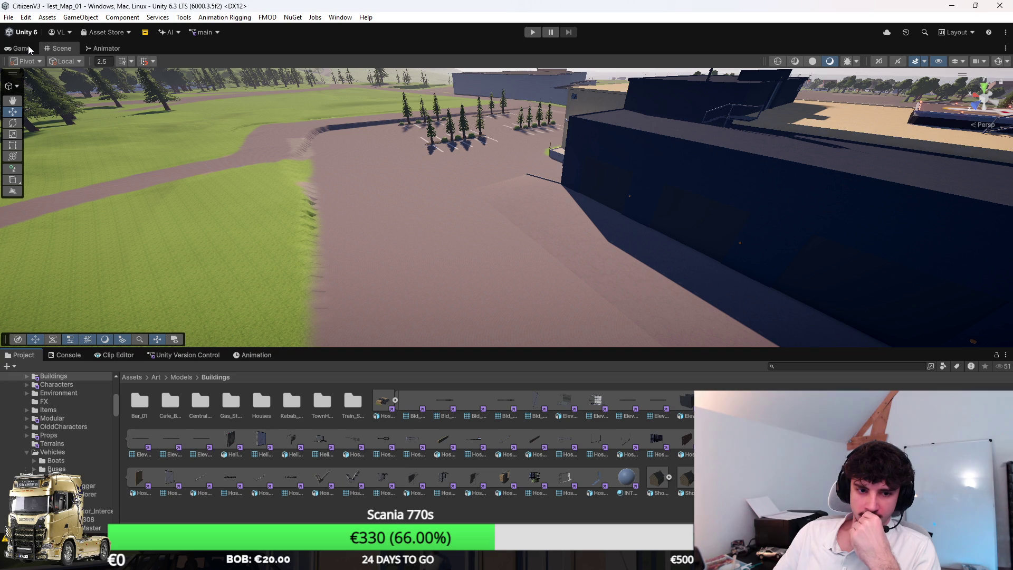
Enter play mode, launch the server via Accueil > Mes serveurs, and play the existing character
key("ctrl+p")
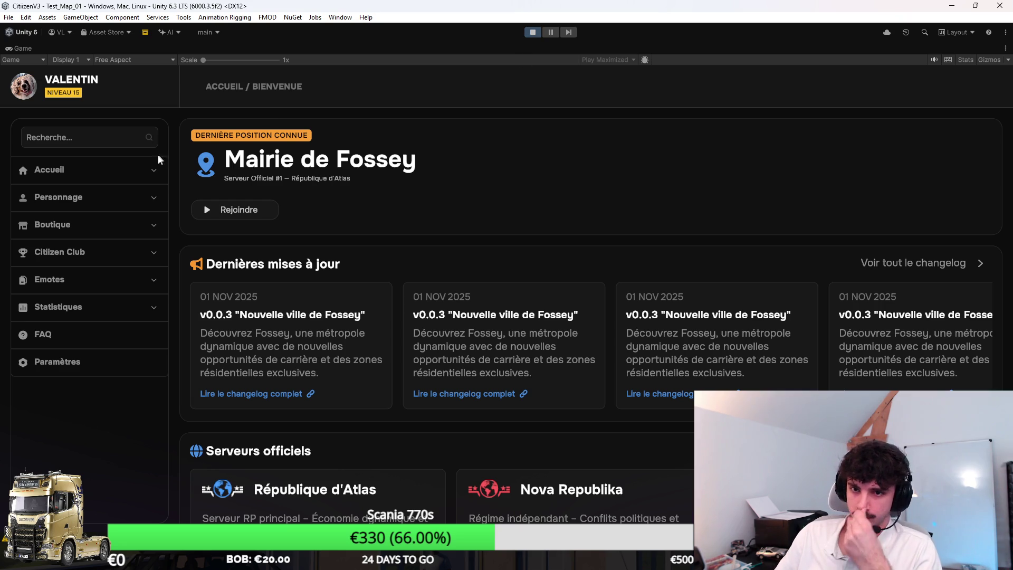
left_click(147, 170)
left_click(85, 274)
left_click(931, 232)
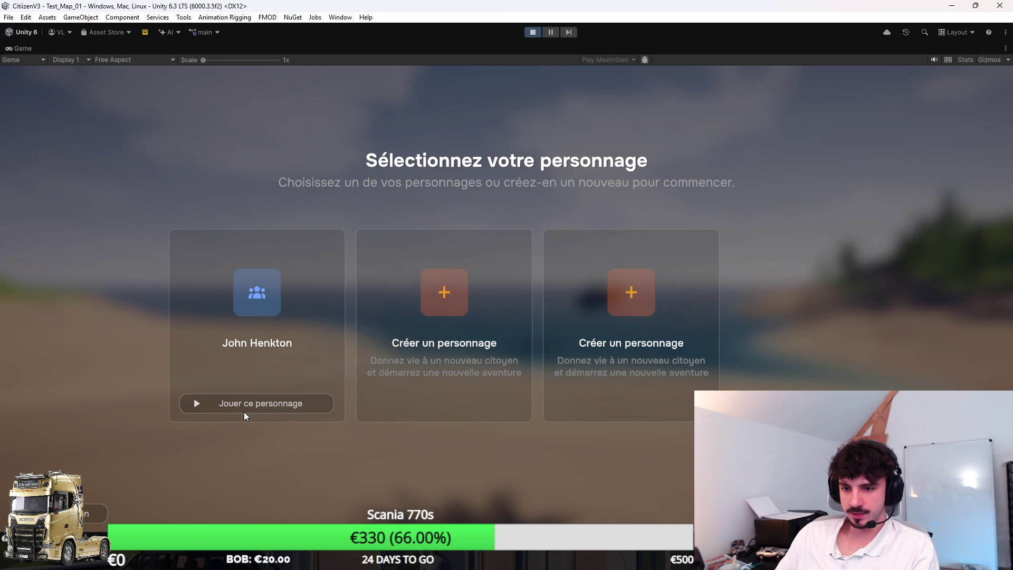
left_click(247, 411)
key("w")
key("w")
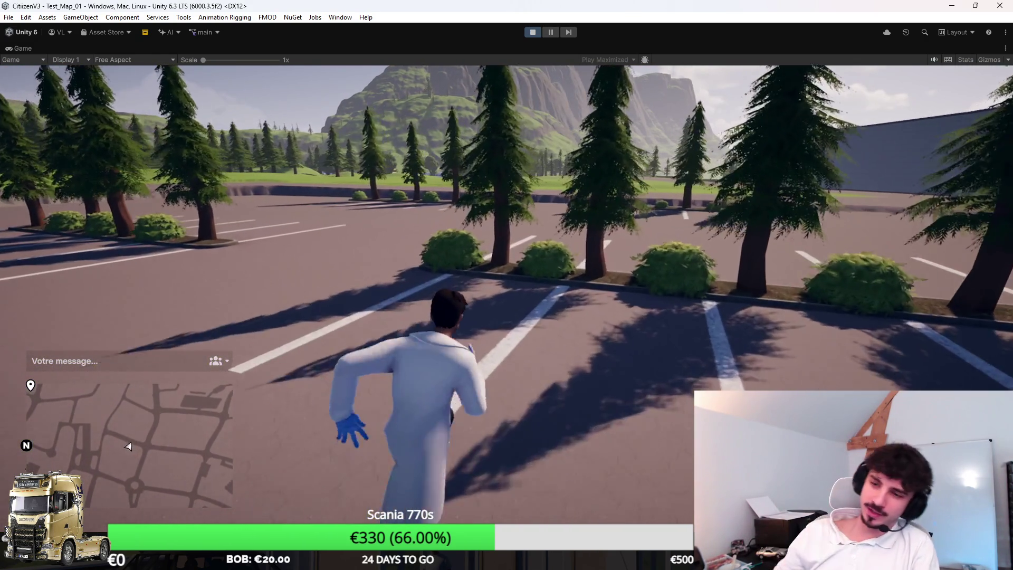
Run the character across the parking lot to the police motorcycles and mount one
key("w")
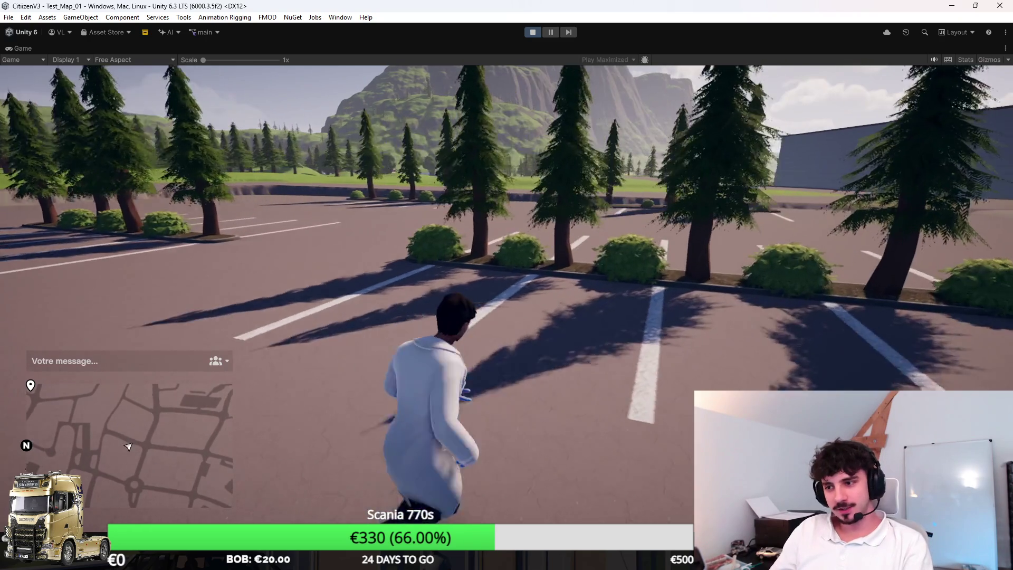
key("w")
key("w")
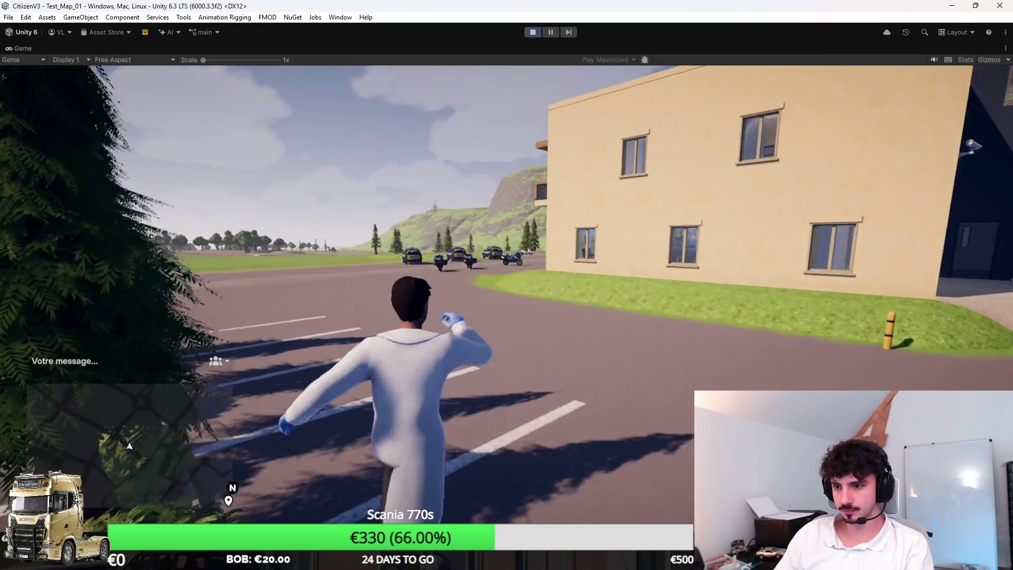
key("w")
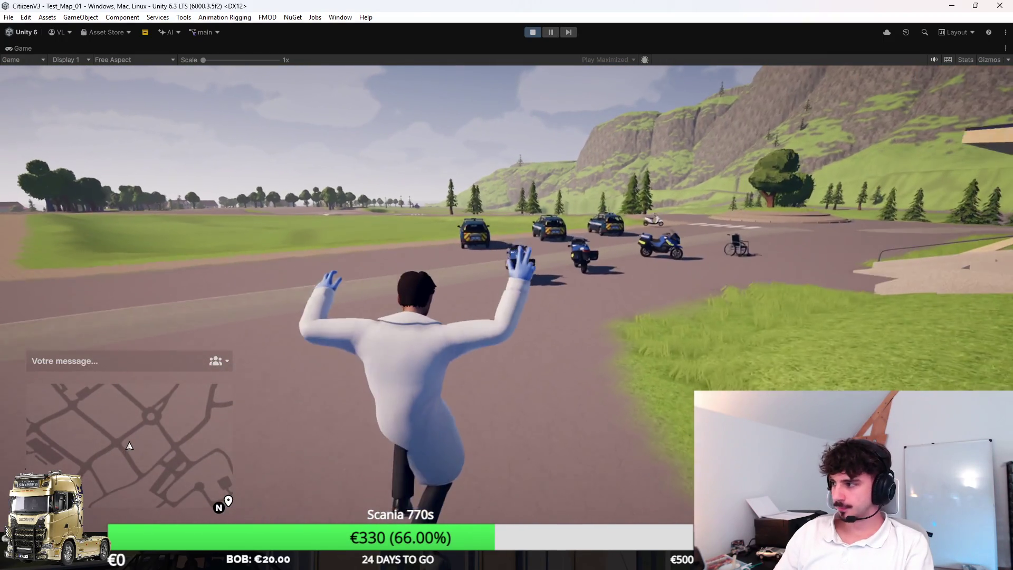
key("w")
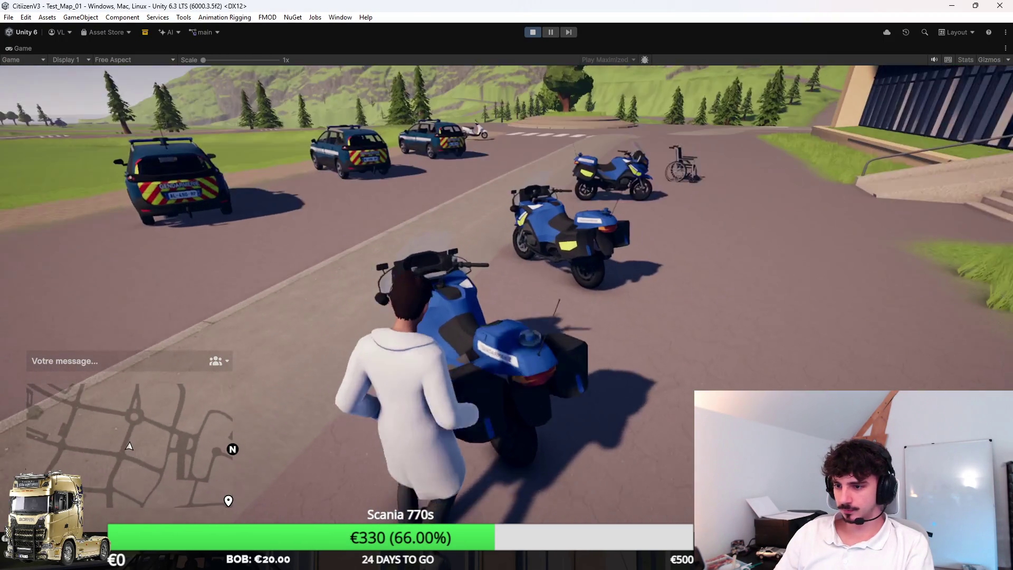
key("f")
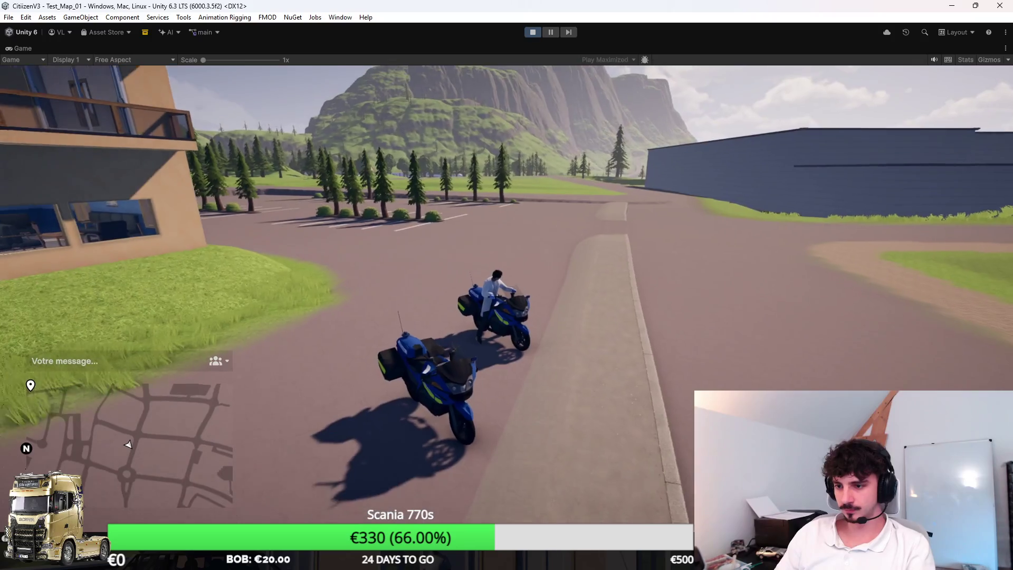
Ride the motorcycle off the curb and turn left across the parking lot
key("w")
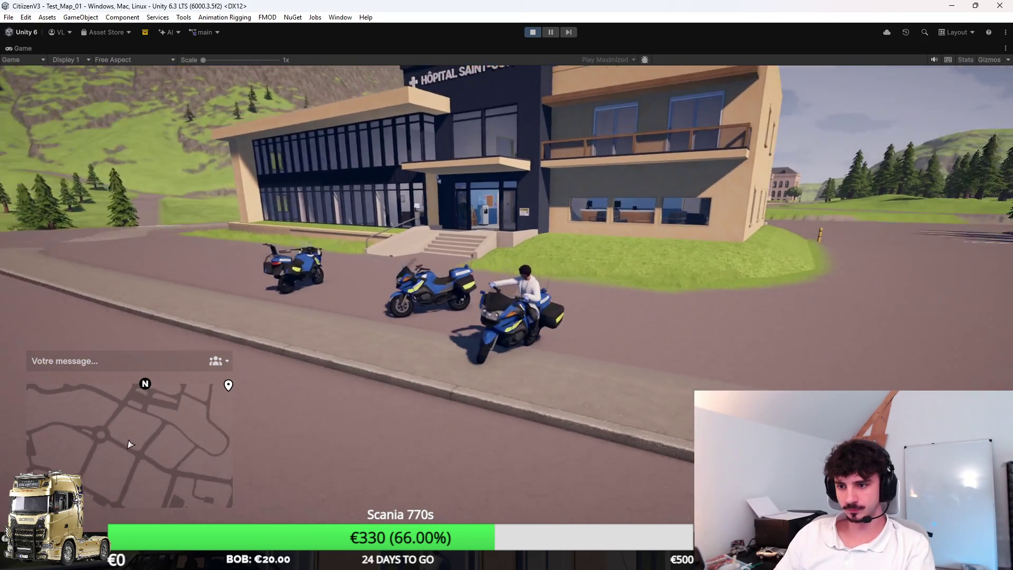
key("w")
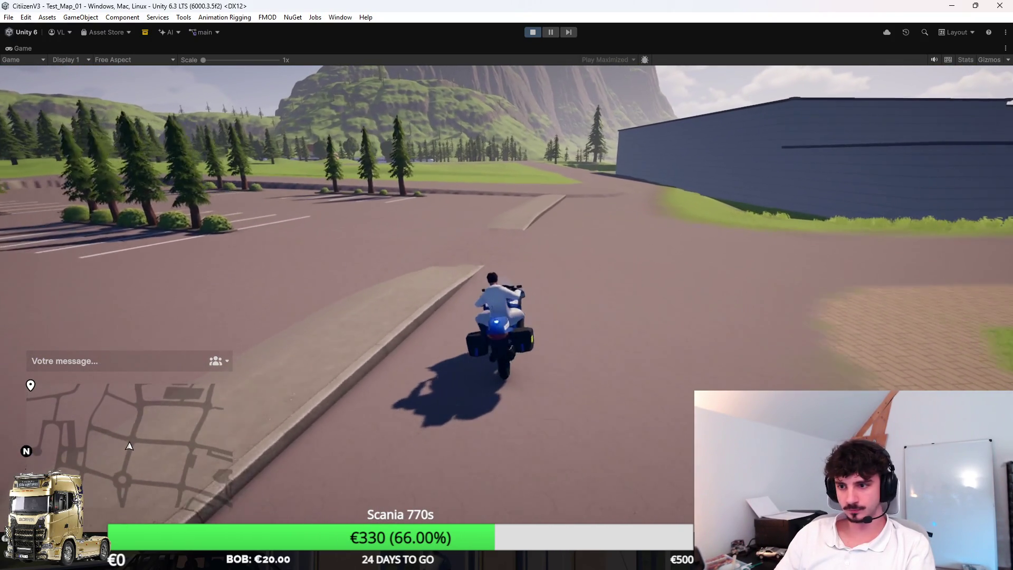
key("a")
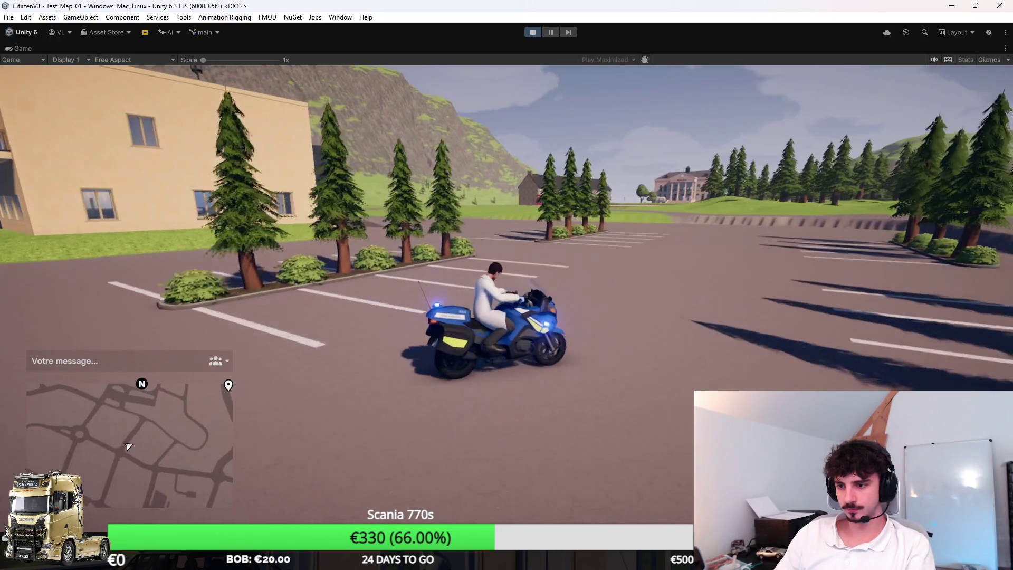
key("a")
key("a")
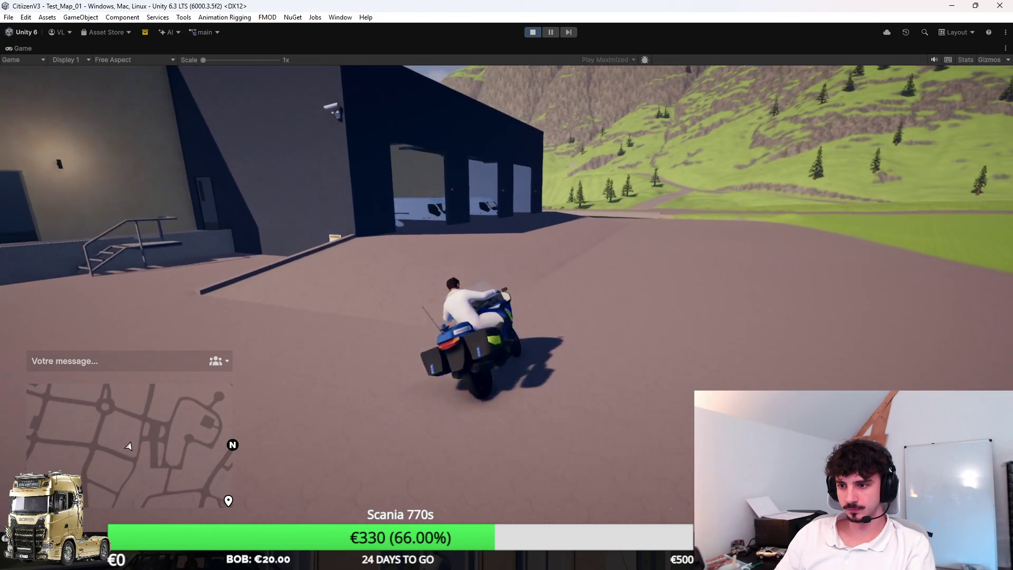
Ride past the garage building onto the grass, then U-turn back toward the parking lot
key("d")
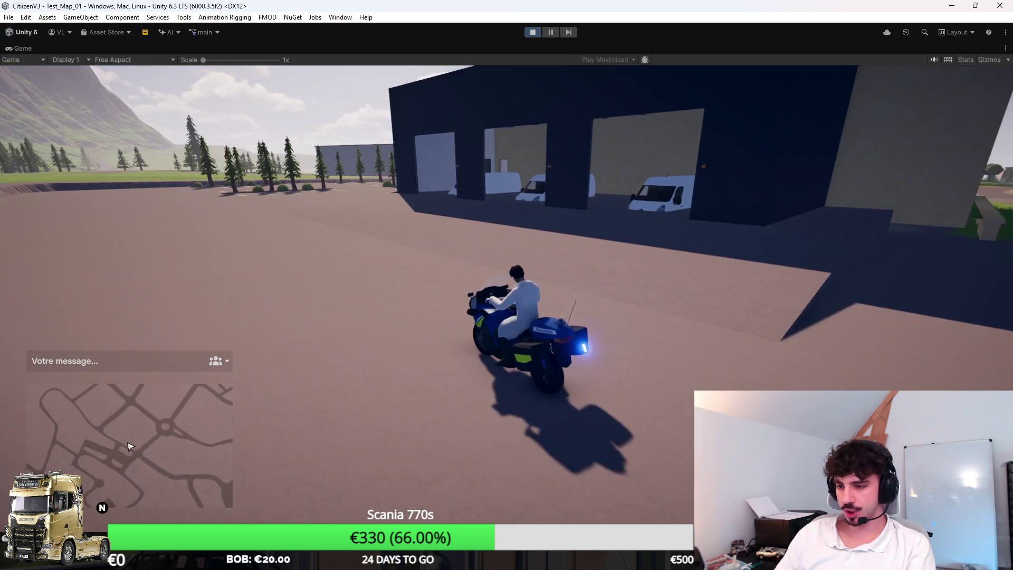
key("w")
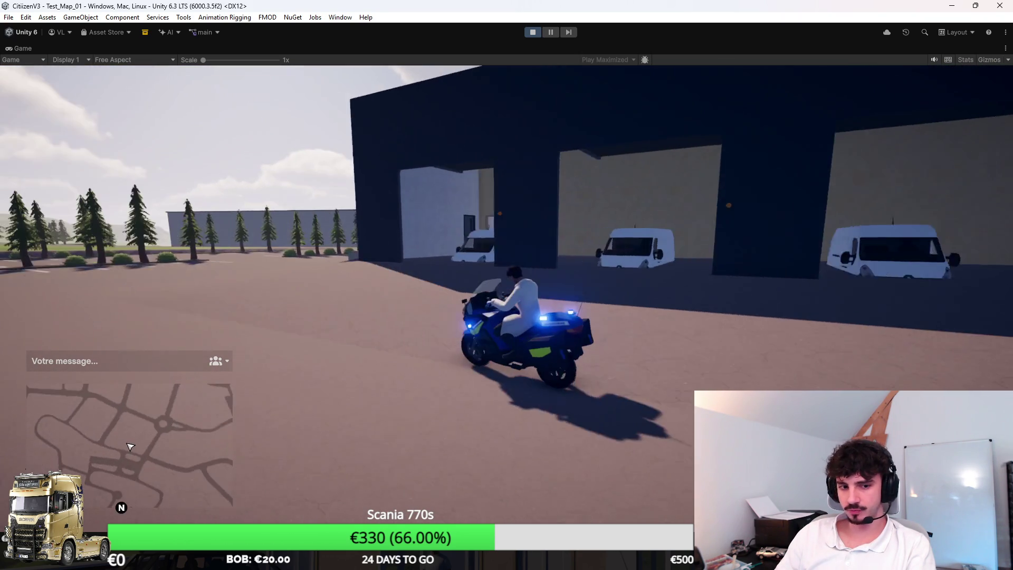
key("a")
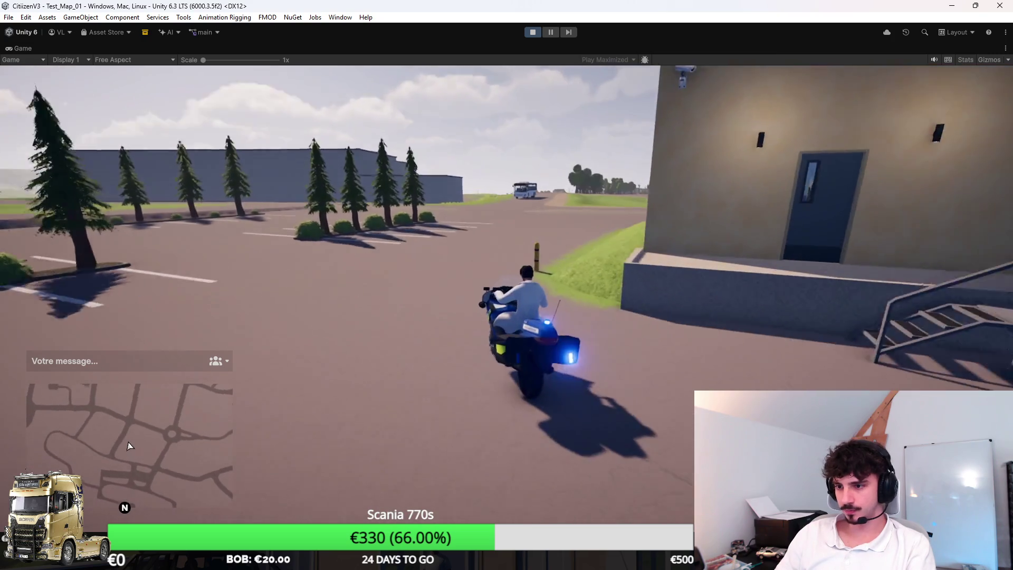
key("d")
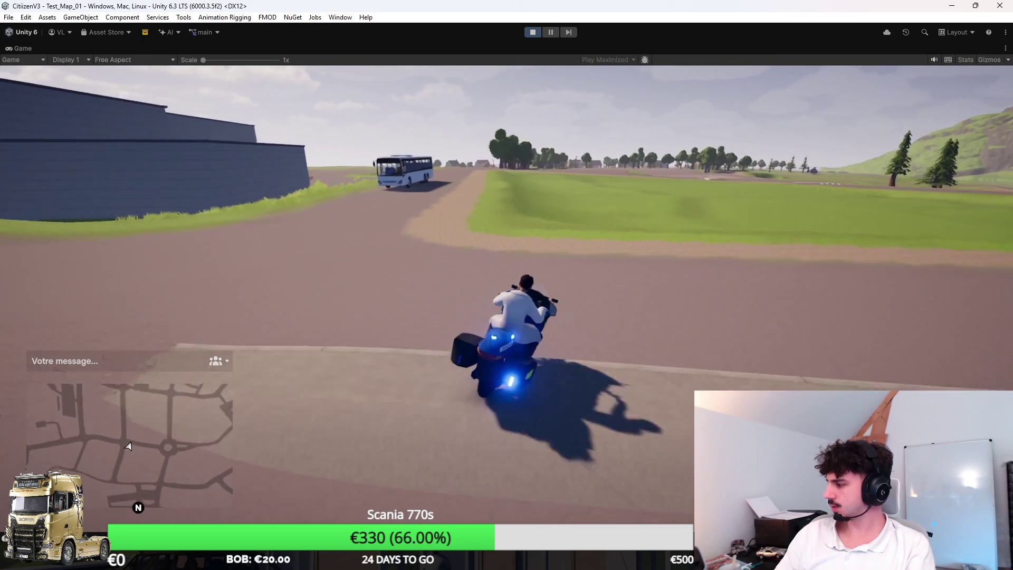
key("a")
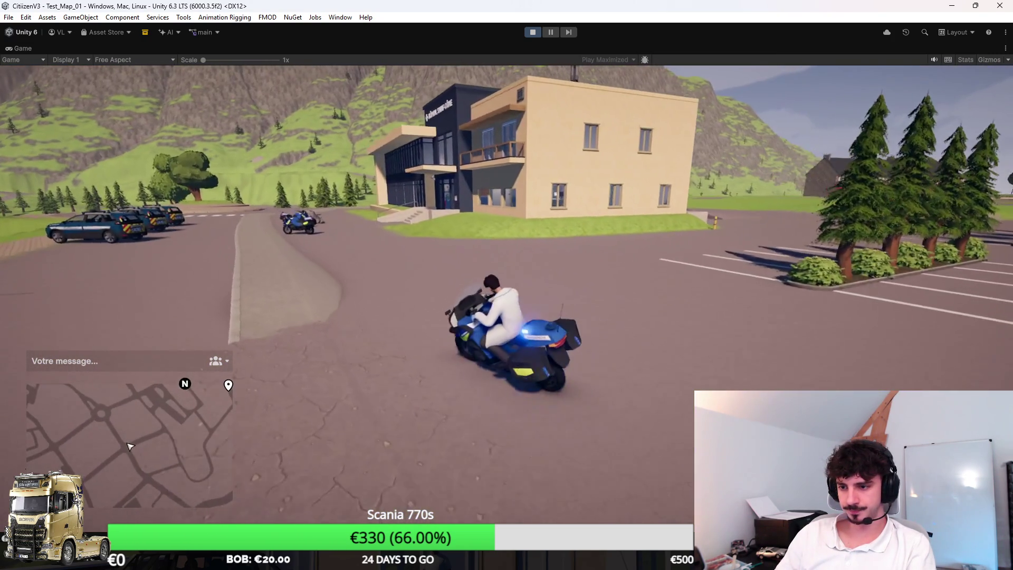
Drive to the parked police bikes, switch on the blue emergency lights, and stop
key("super")
key("super")
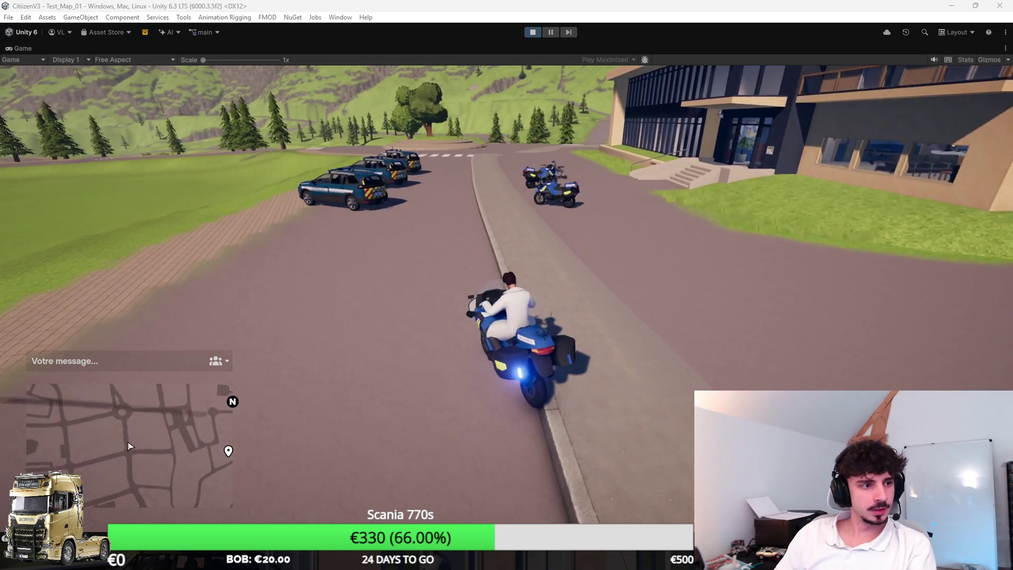
key("w")
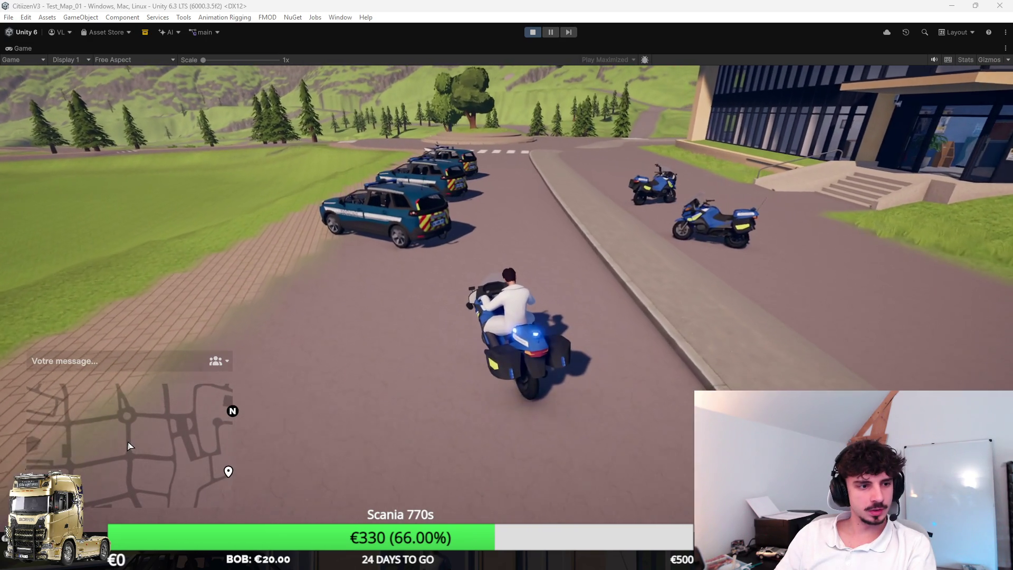
key("a")
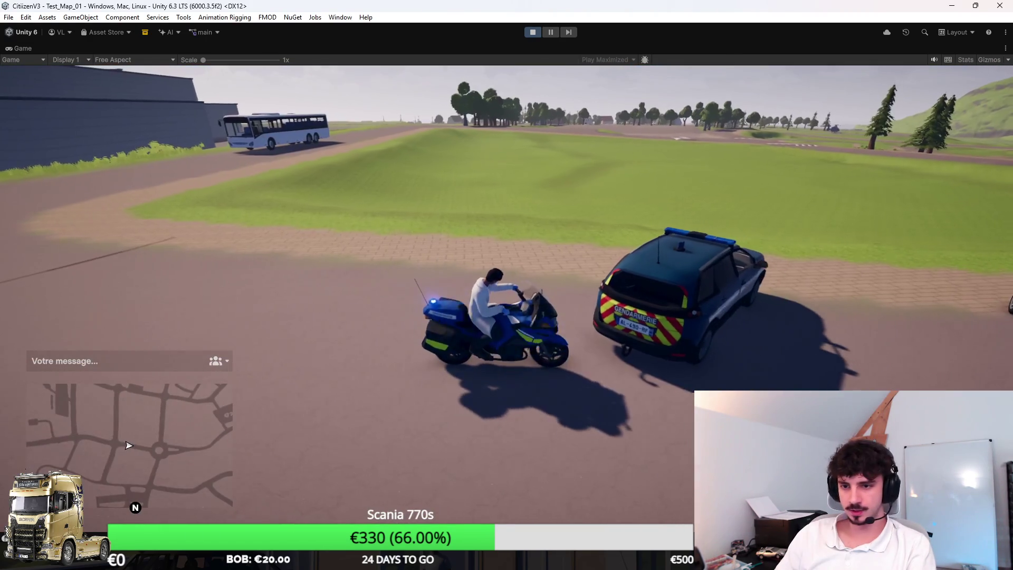
key("a")
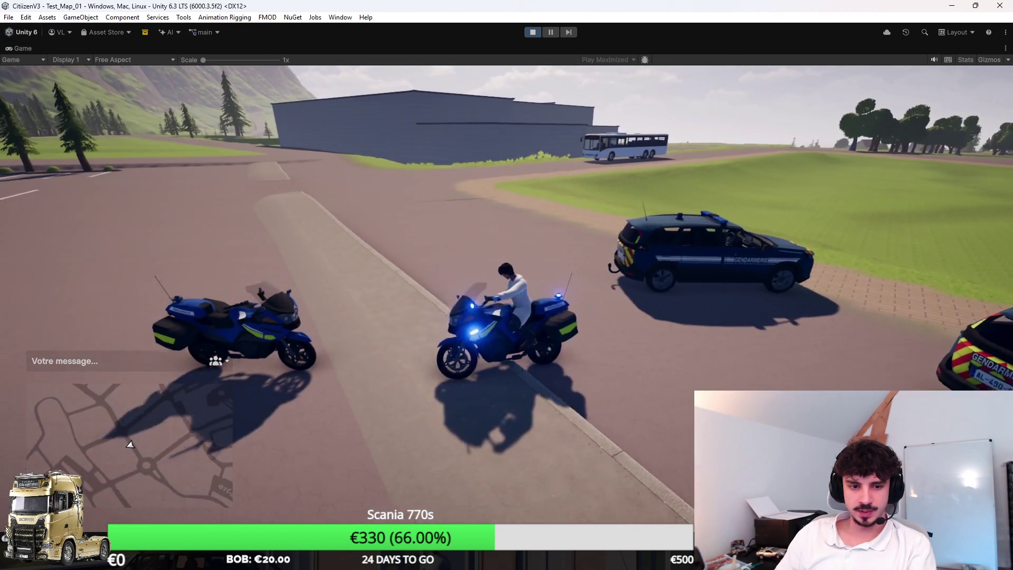
key("w")
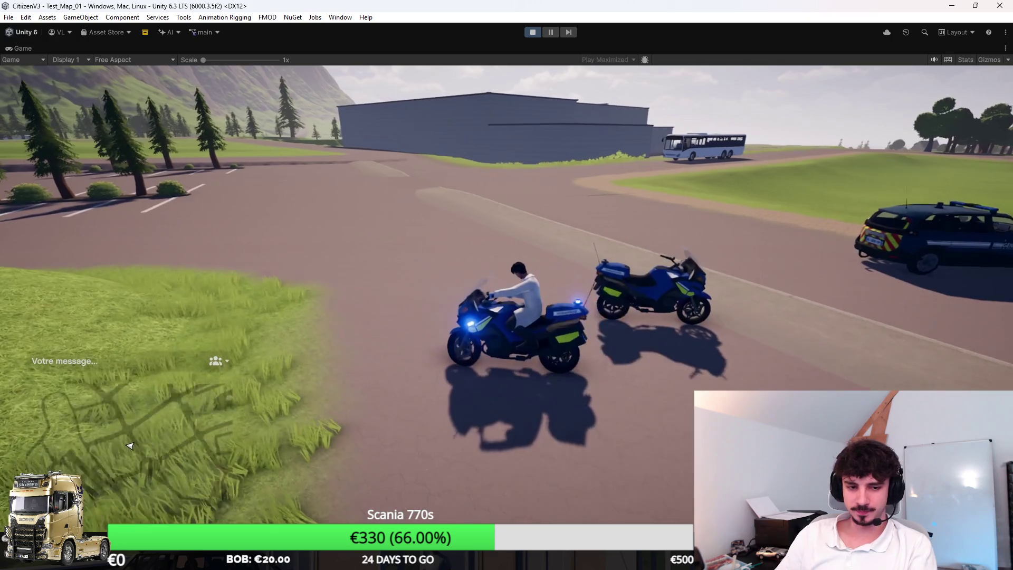
key("a")
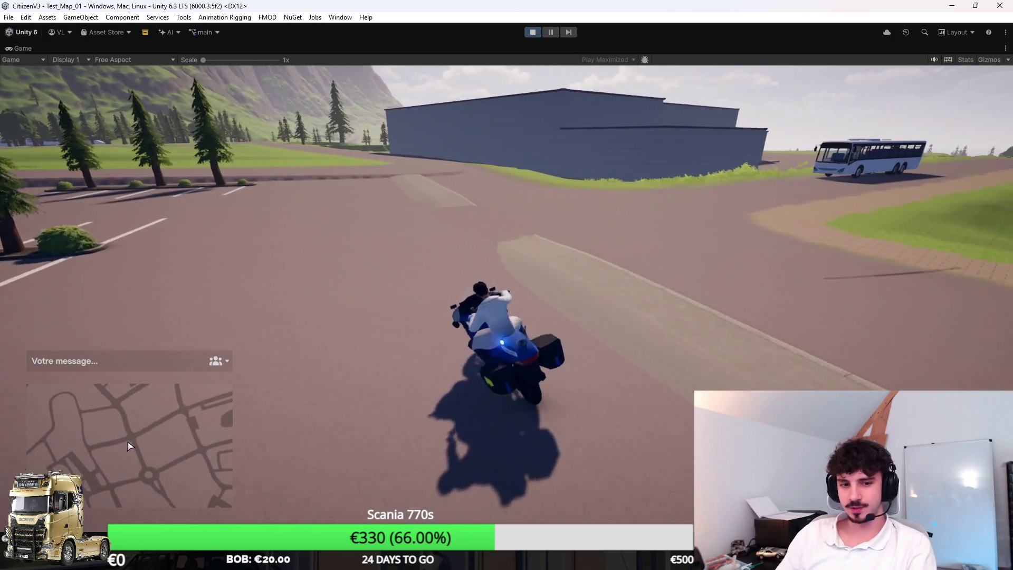
key("a")
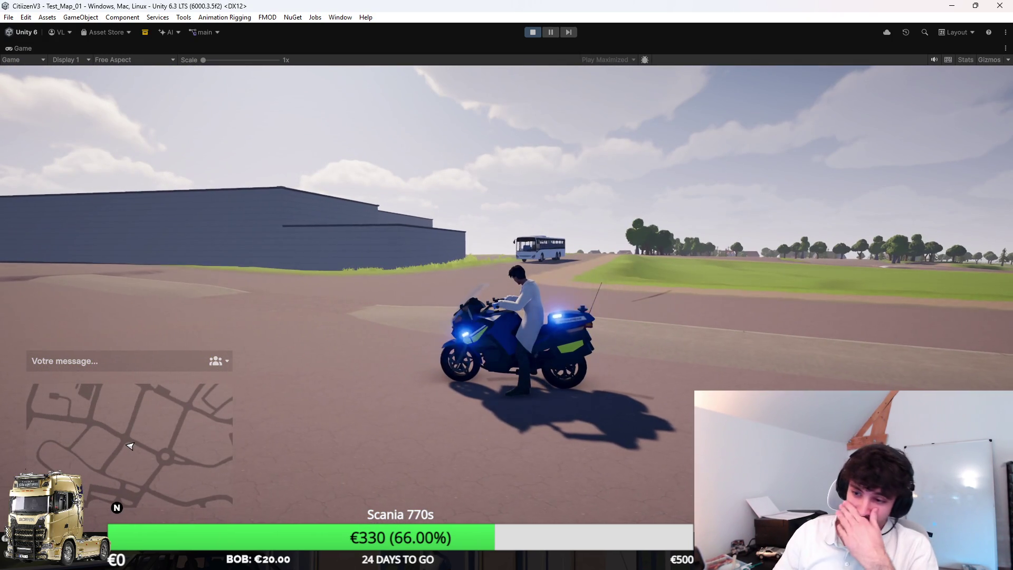
key("l")
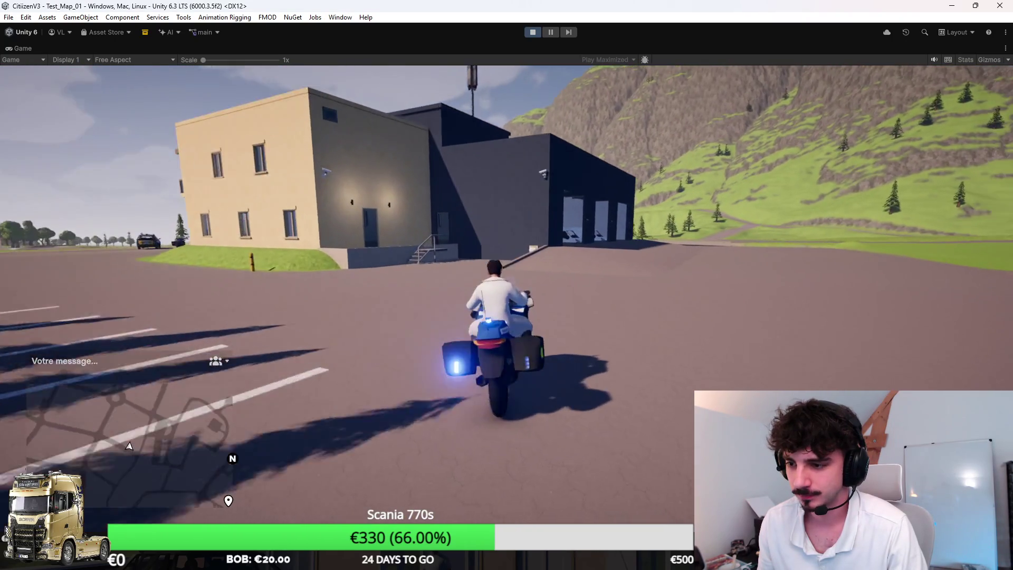
Pop a wheelie near the garage, then loop right across the grass back toward it
key("w")
key("a")
key("d")
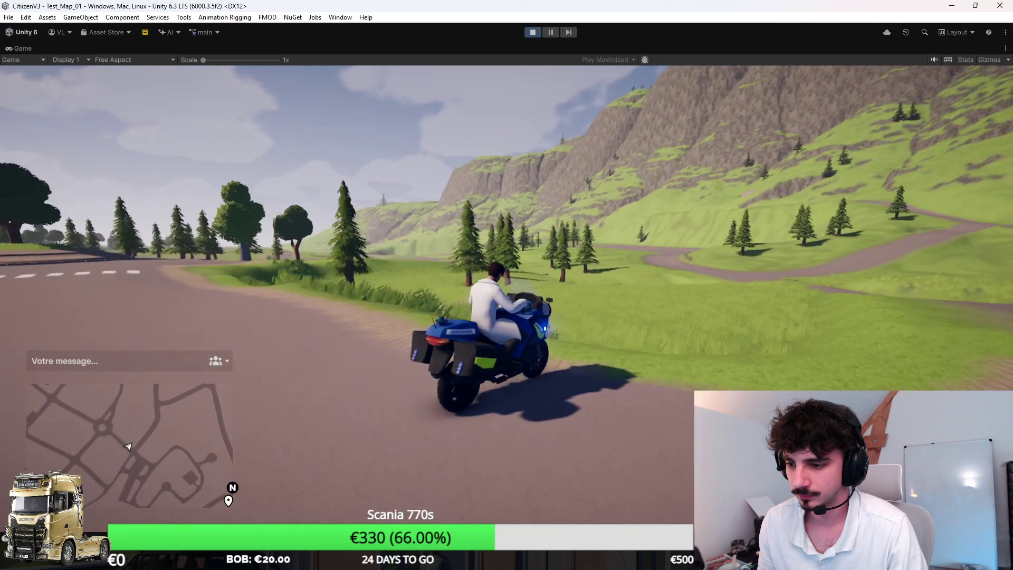
key("d")
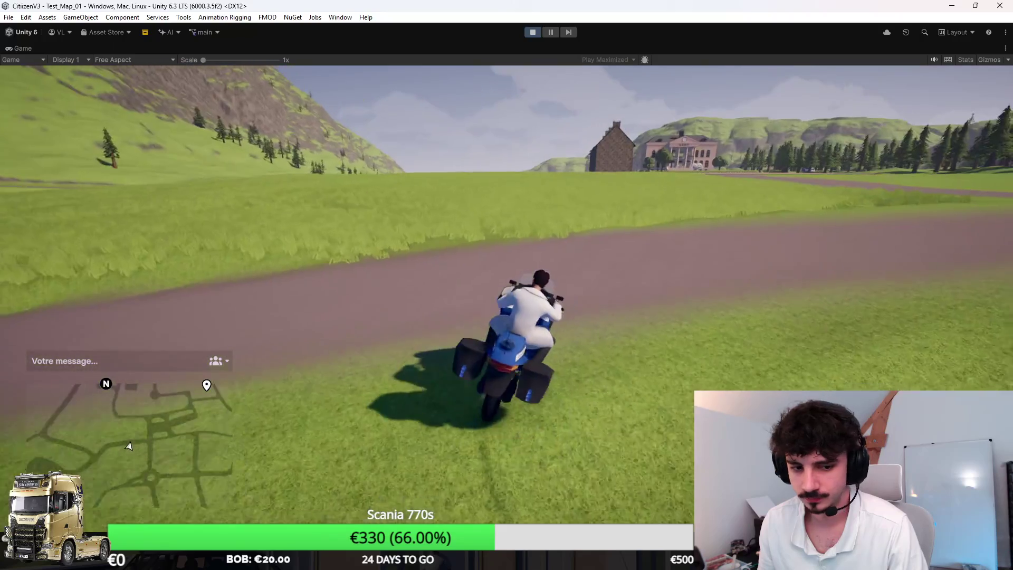
key("d")
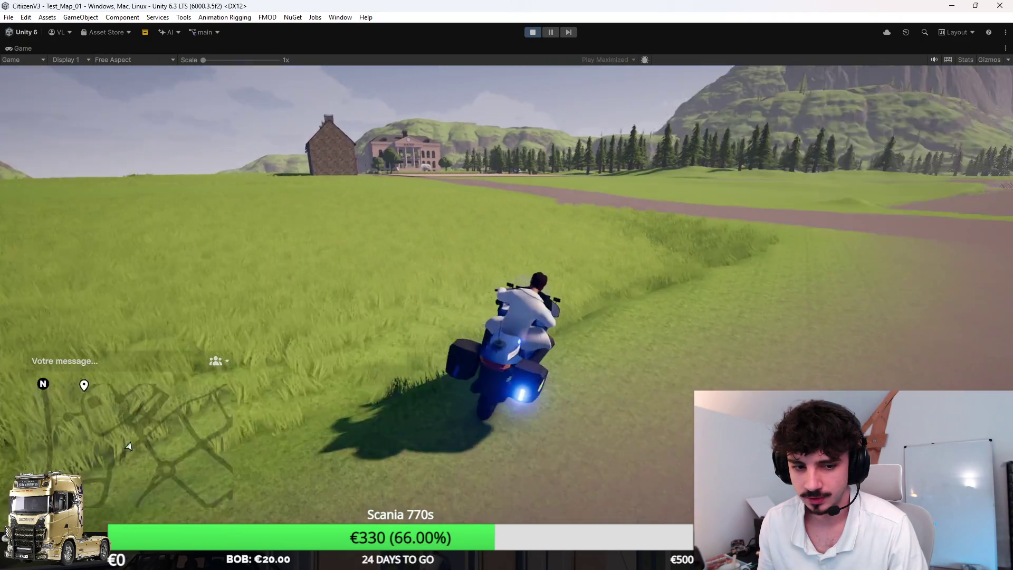
key("d")
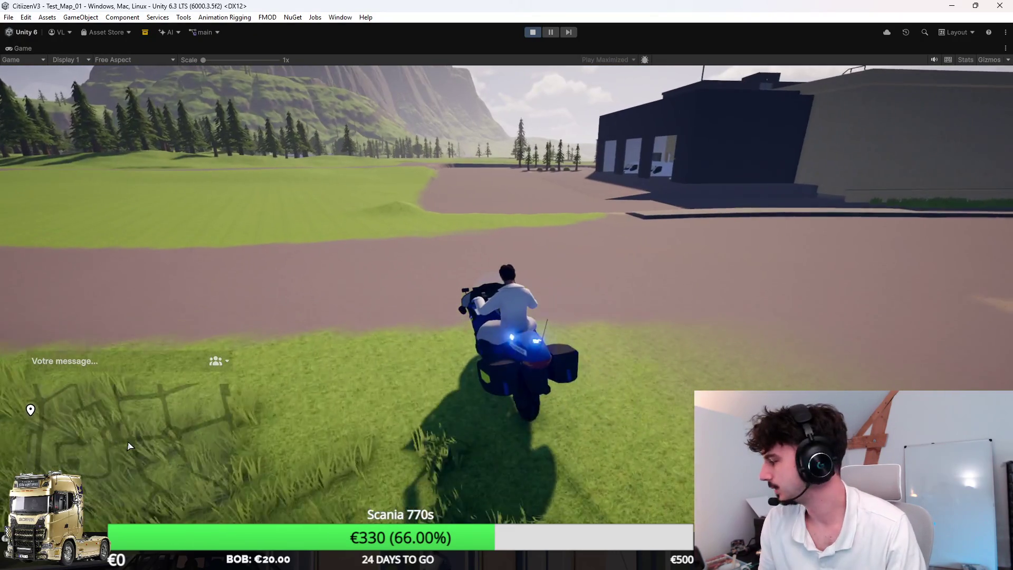
key("w")
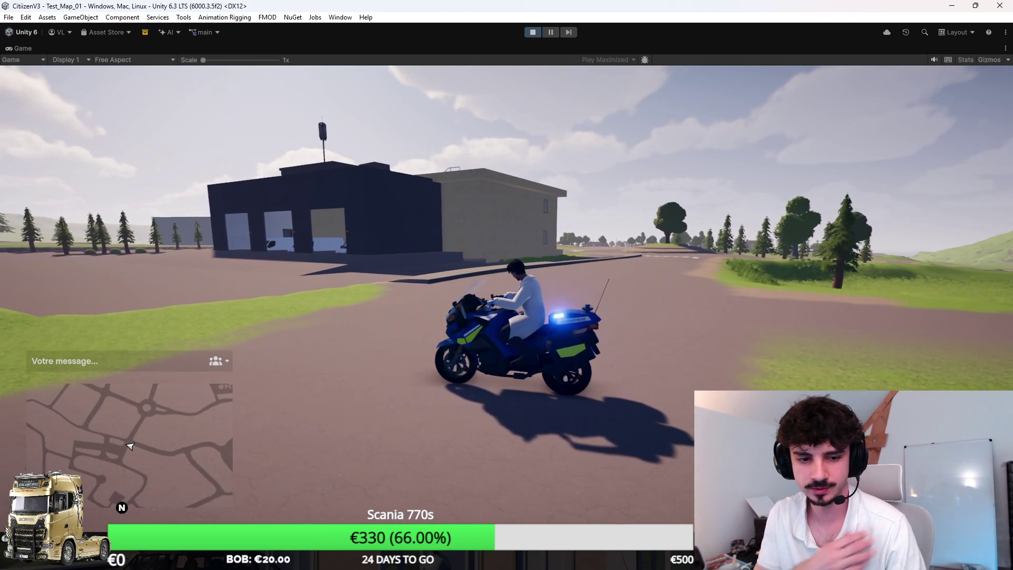
Weave over the grass toward the buildings, then lean left toward the parking lot
key("a")
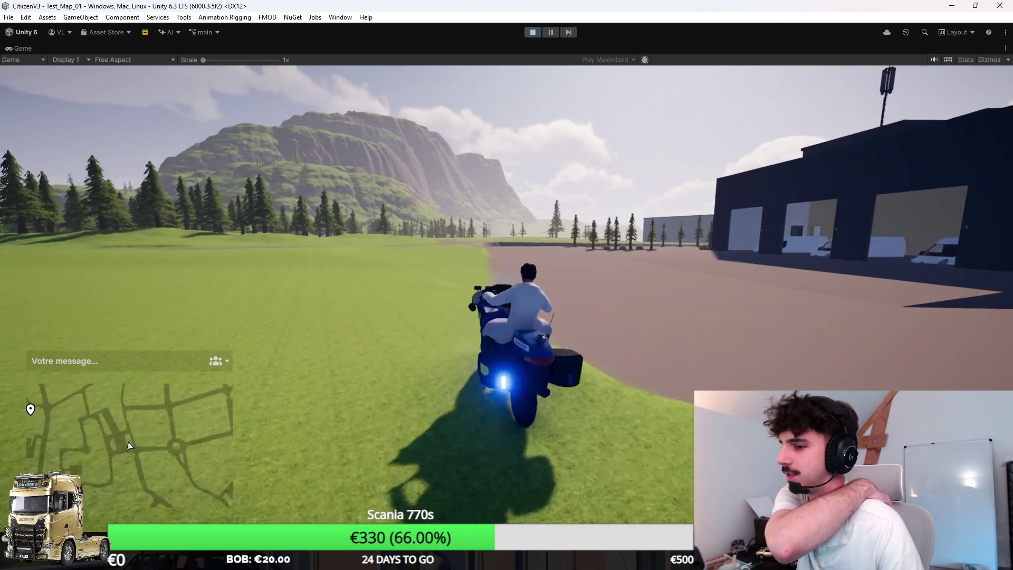
key("d")
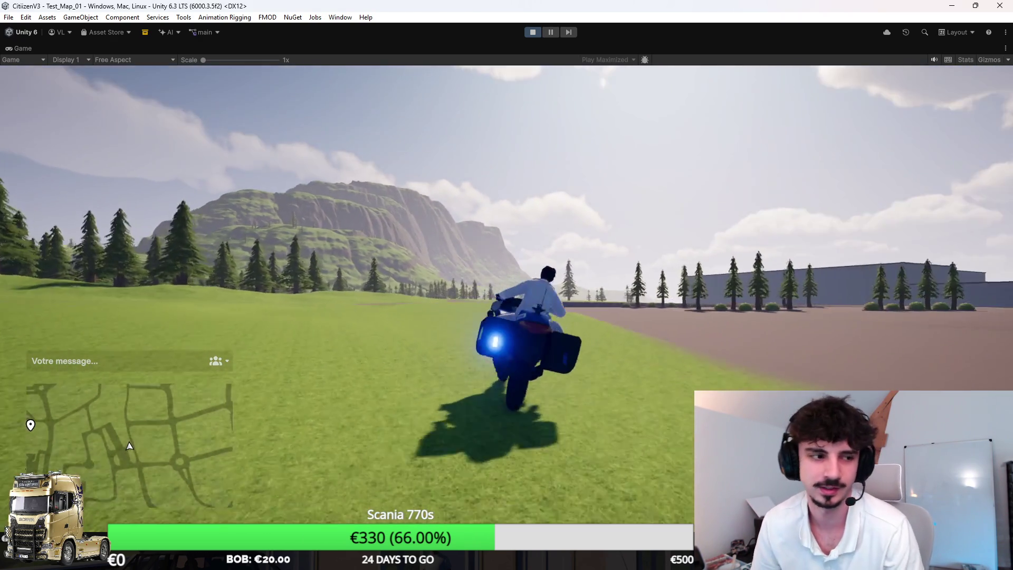
key("a")
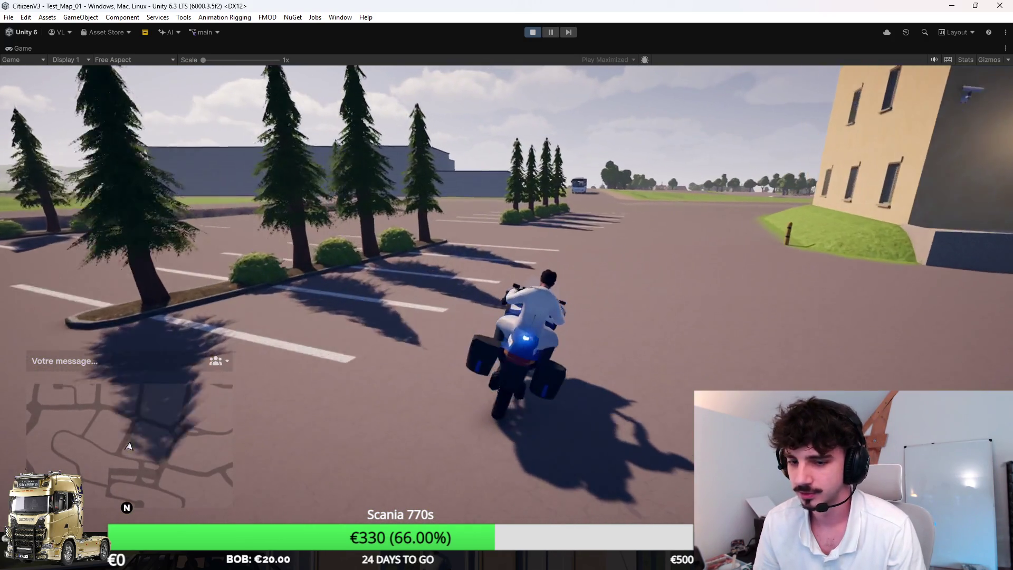
key("a")
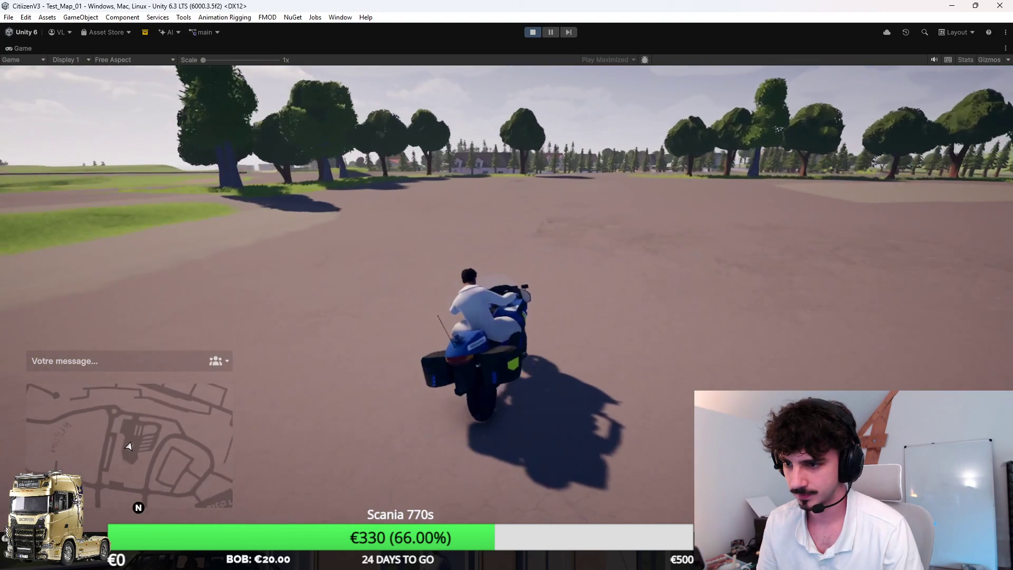
Ride across the grass onto the village road and brake before the crosswalk
key("w")
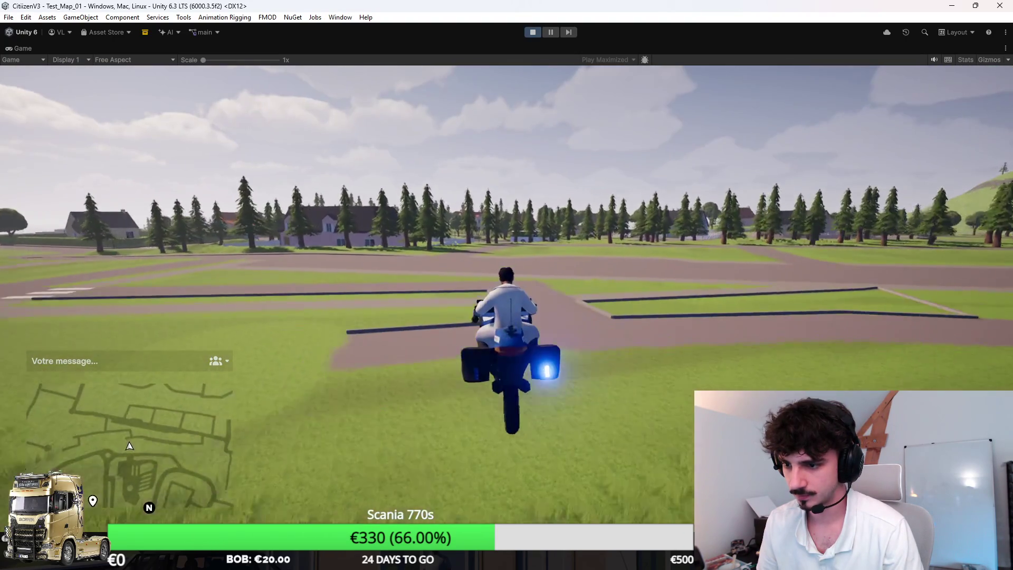
key("a")
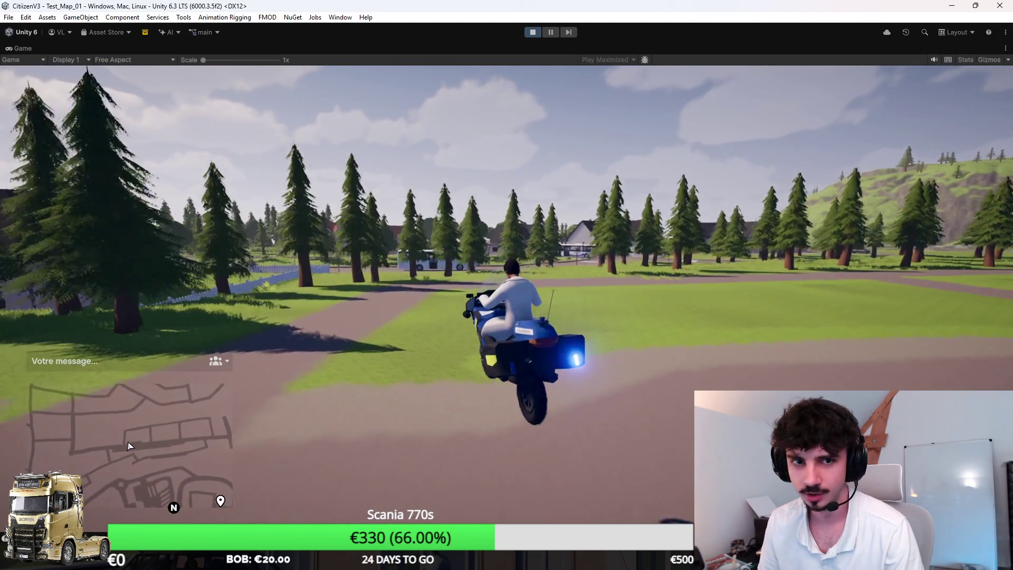
key("a")
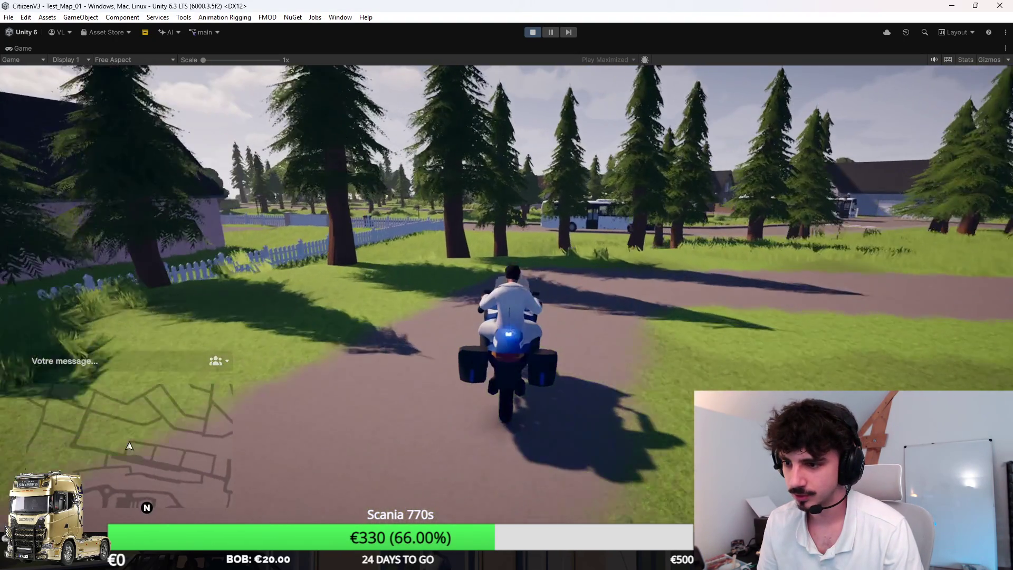
key("d")
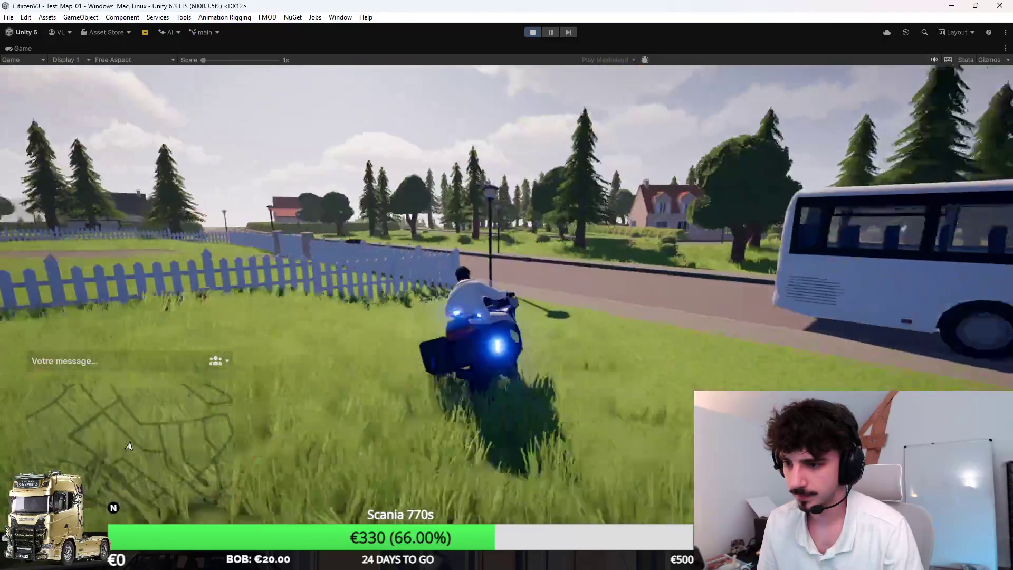
key("d")
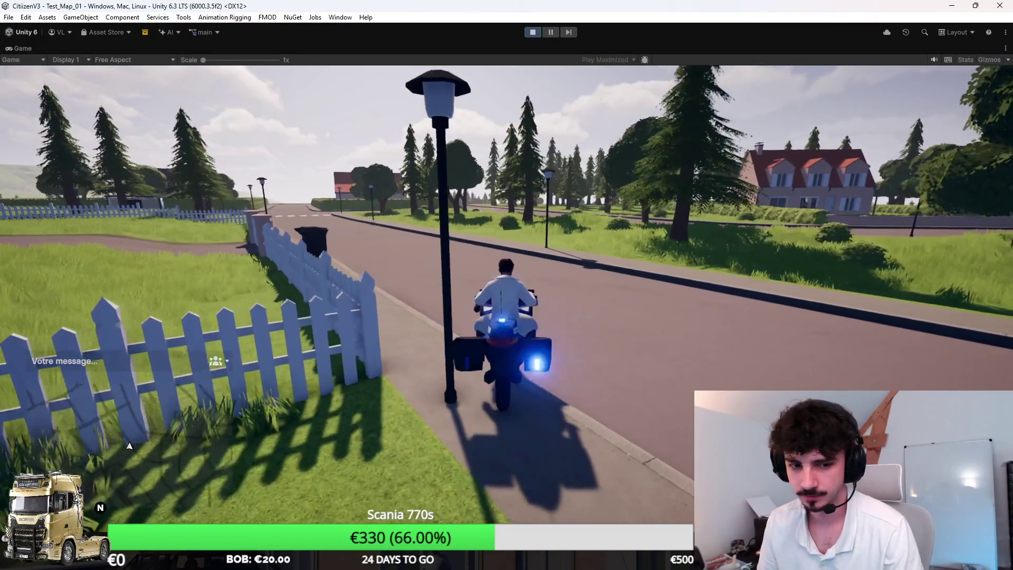
key("w")
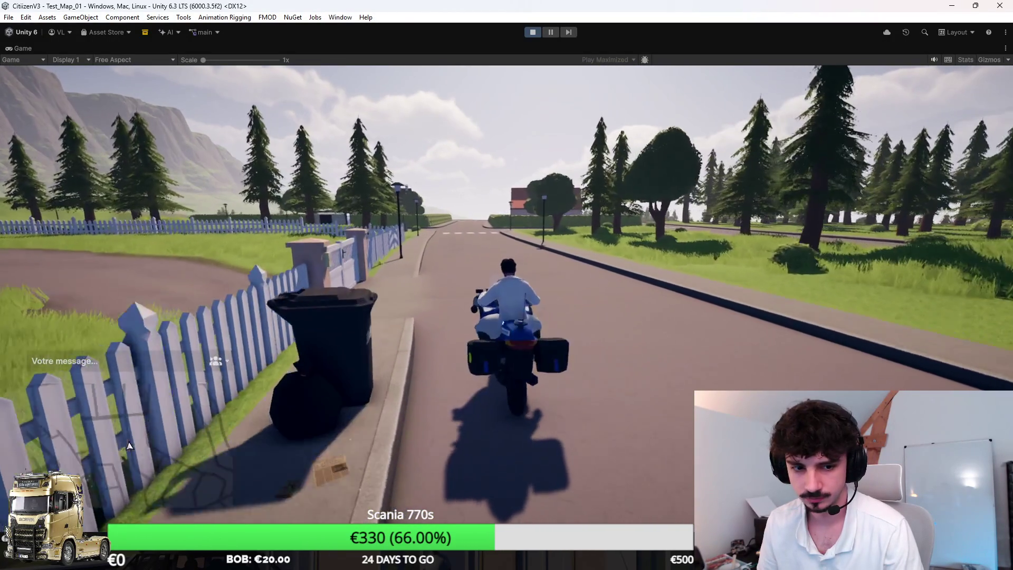
key("a")
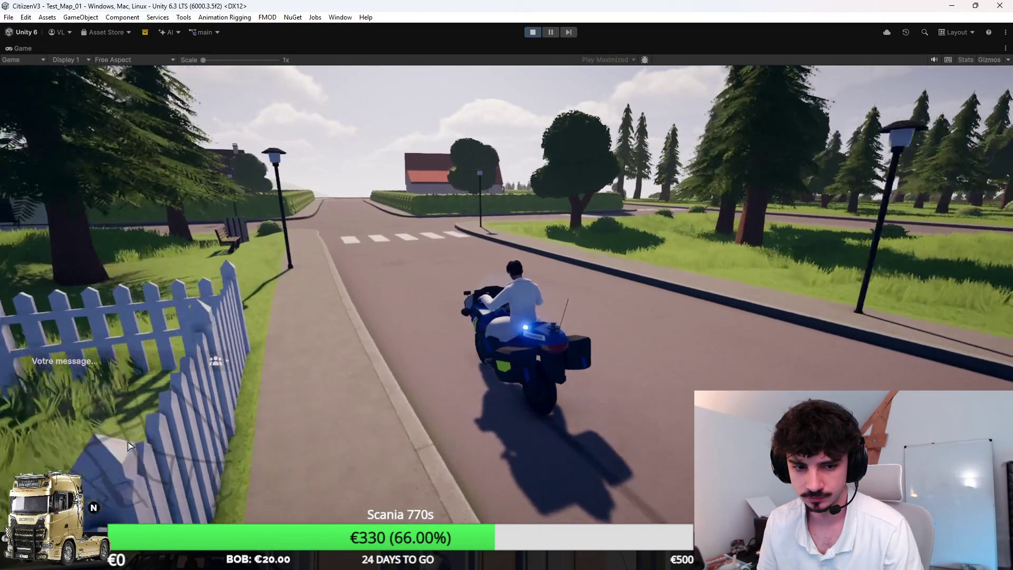
key("s")
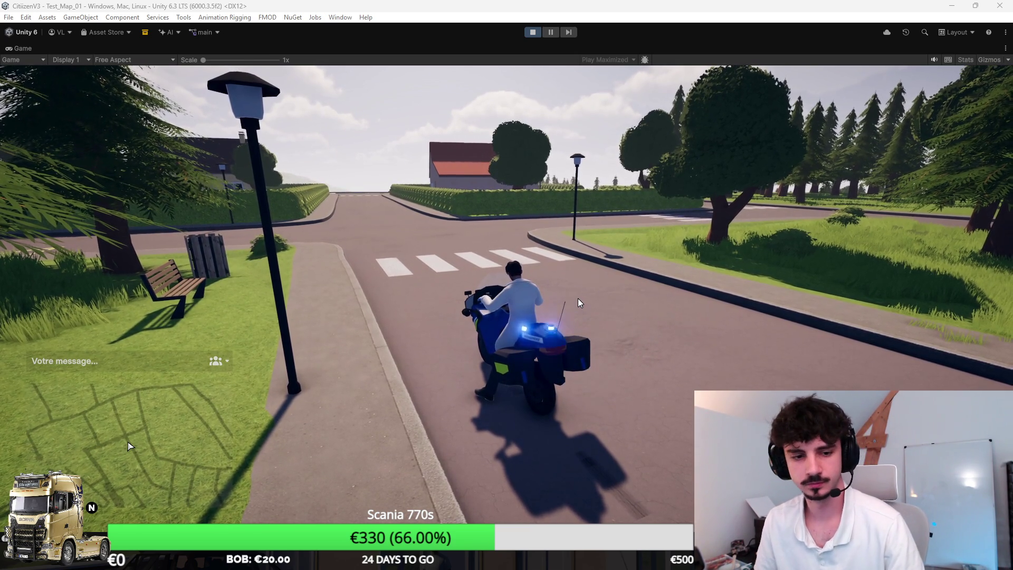
Set off past the bus stop, following the curving road toward the yellow house
key("w")
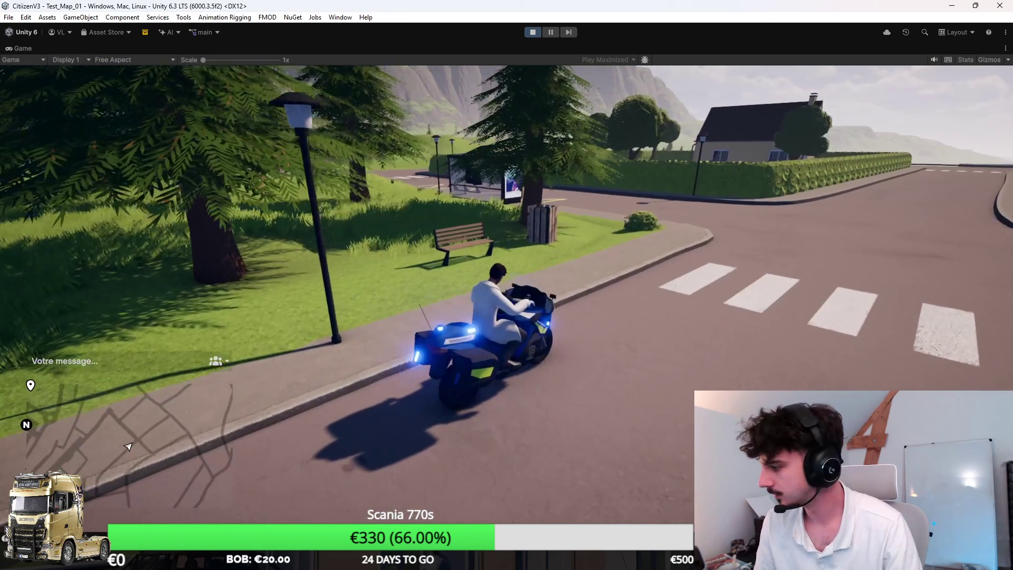
key("a")
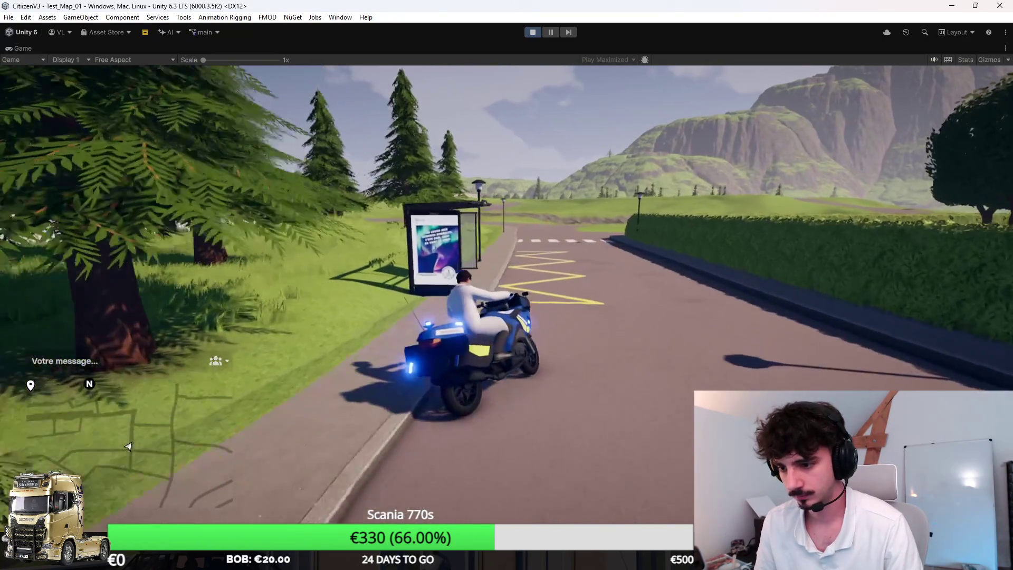
key("d")
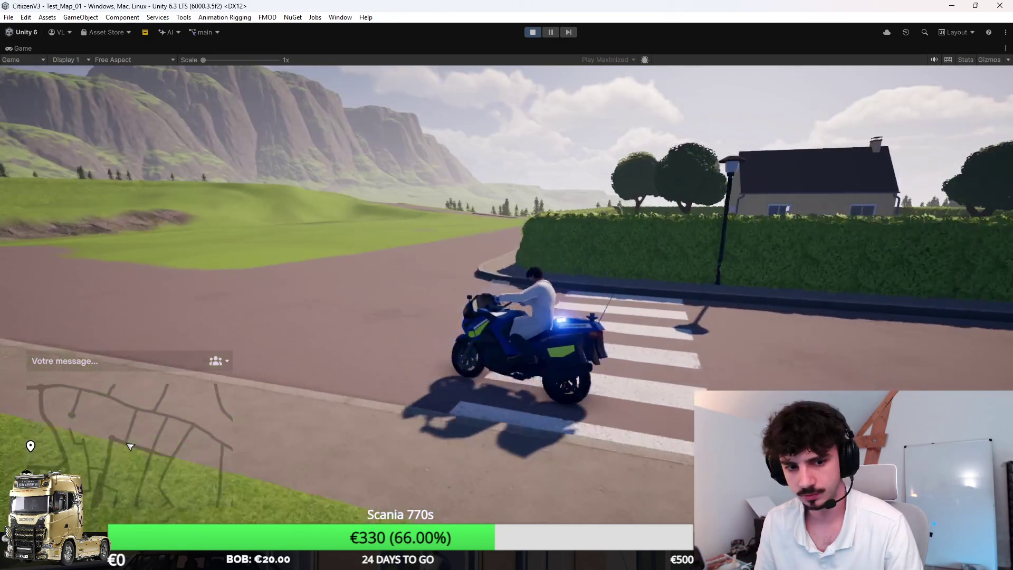
key("d")
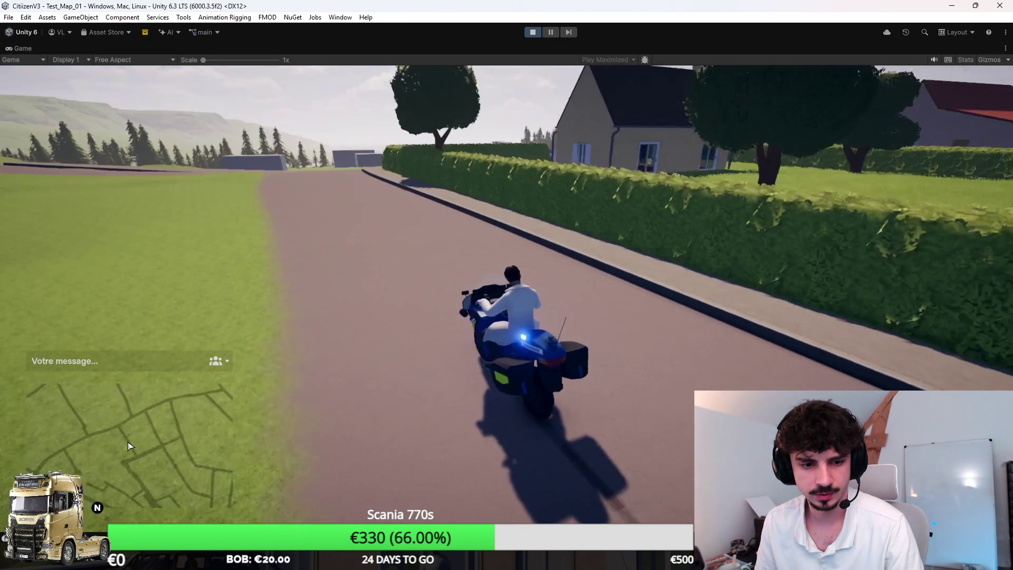
key("a")
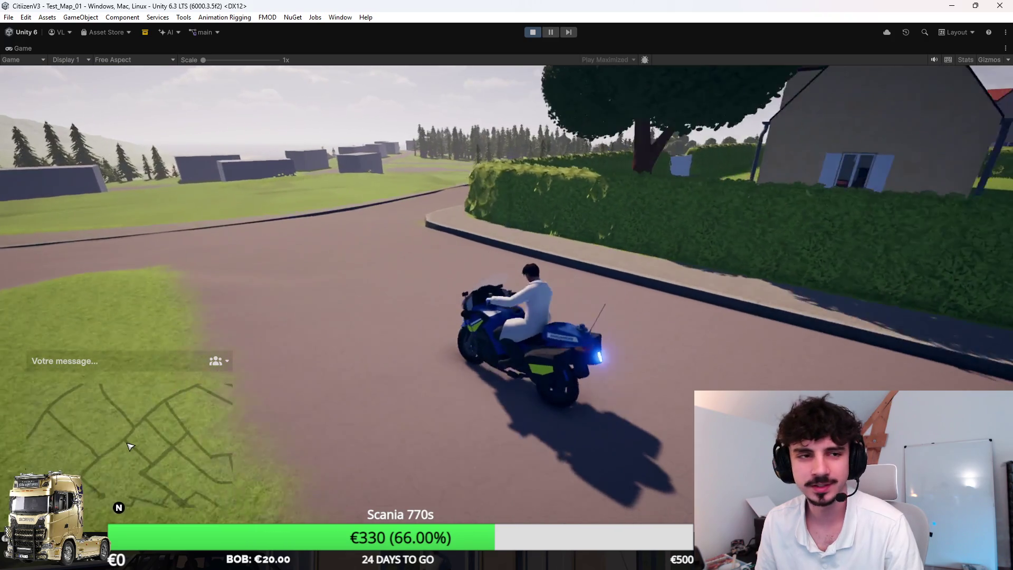
key("d")
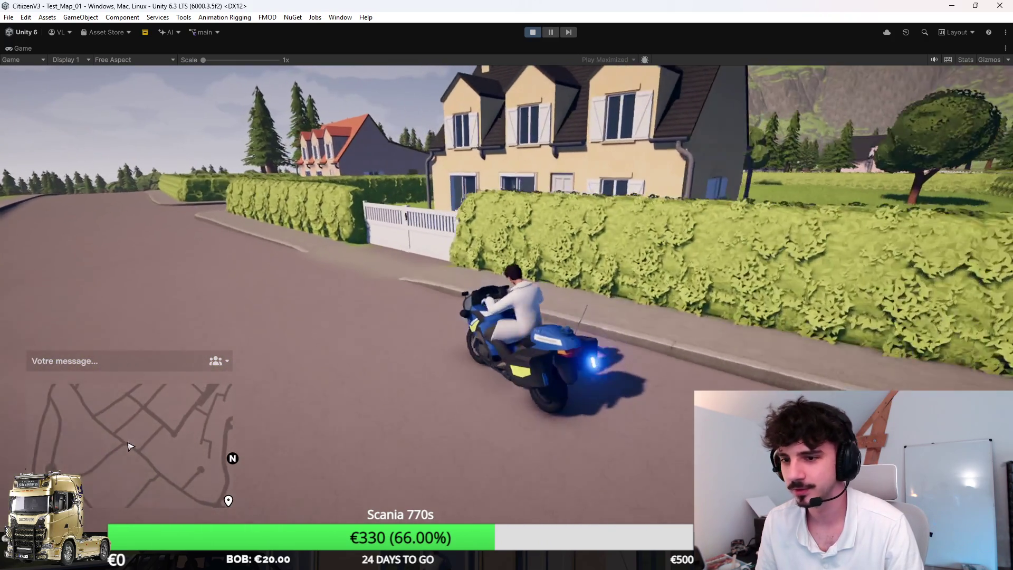
Ride along the hedge, across the crossing, and turn left past the houses
key("a")
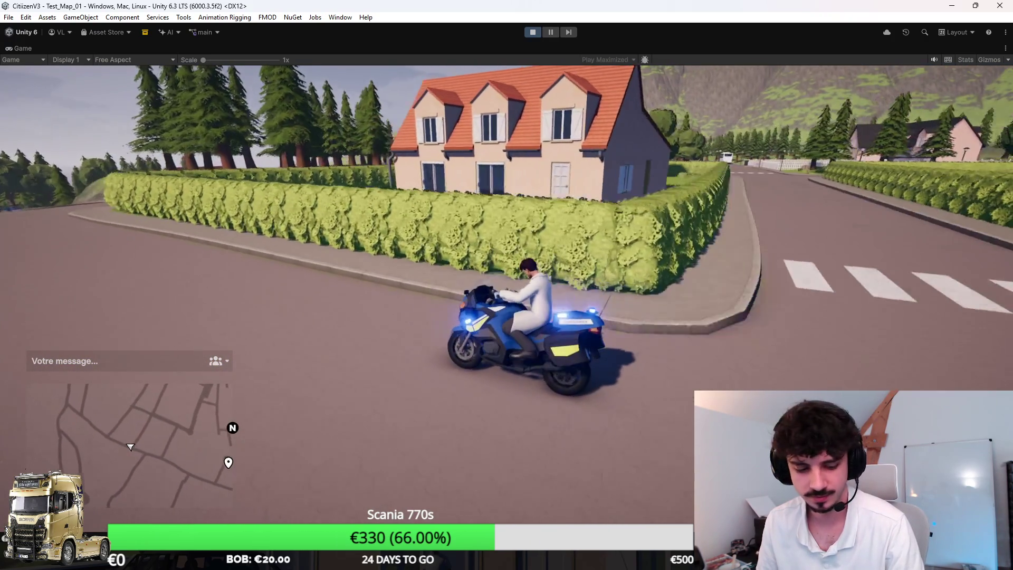
key("a")
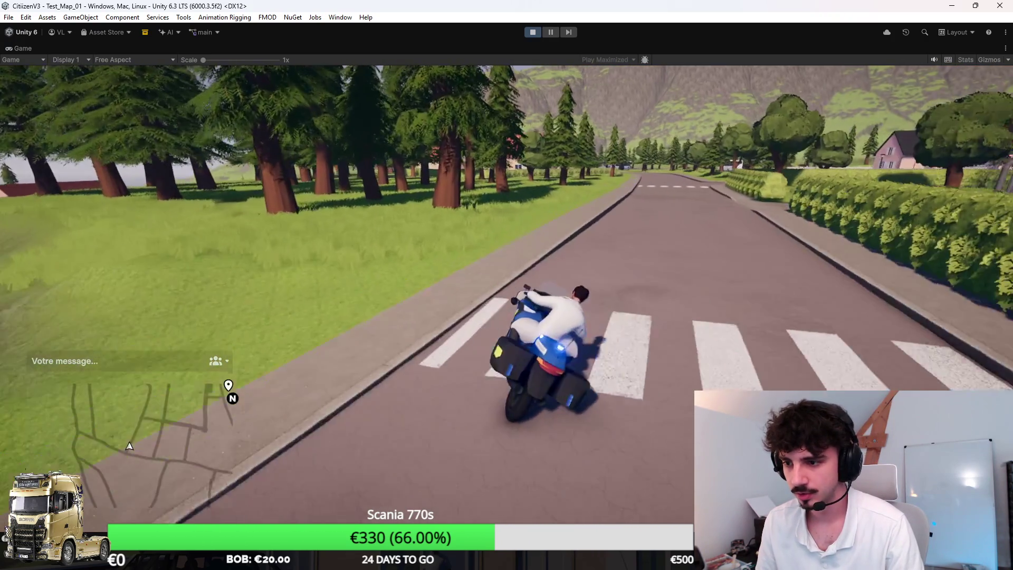
key("a")
key("a")
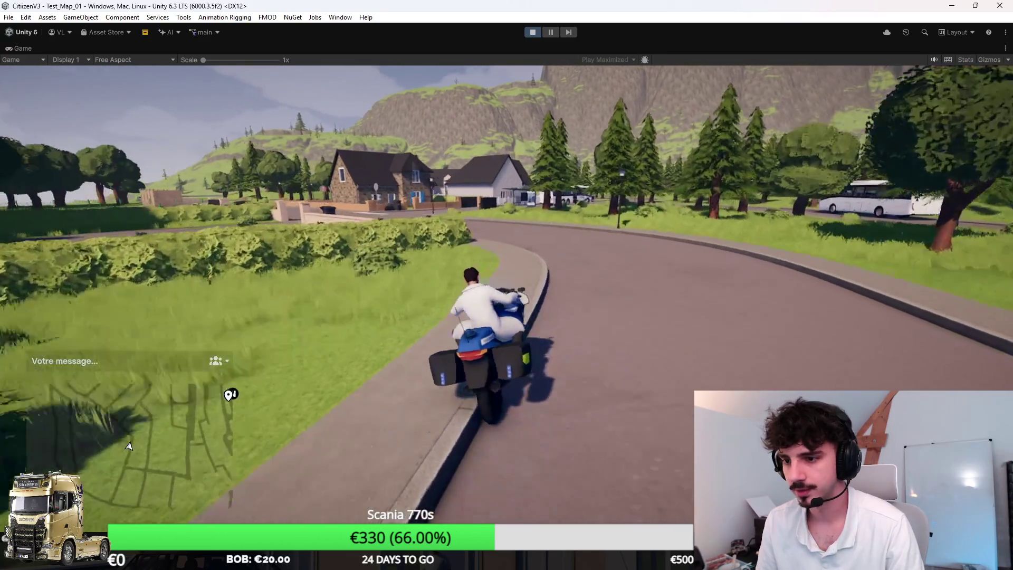
key("a")
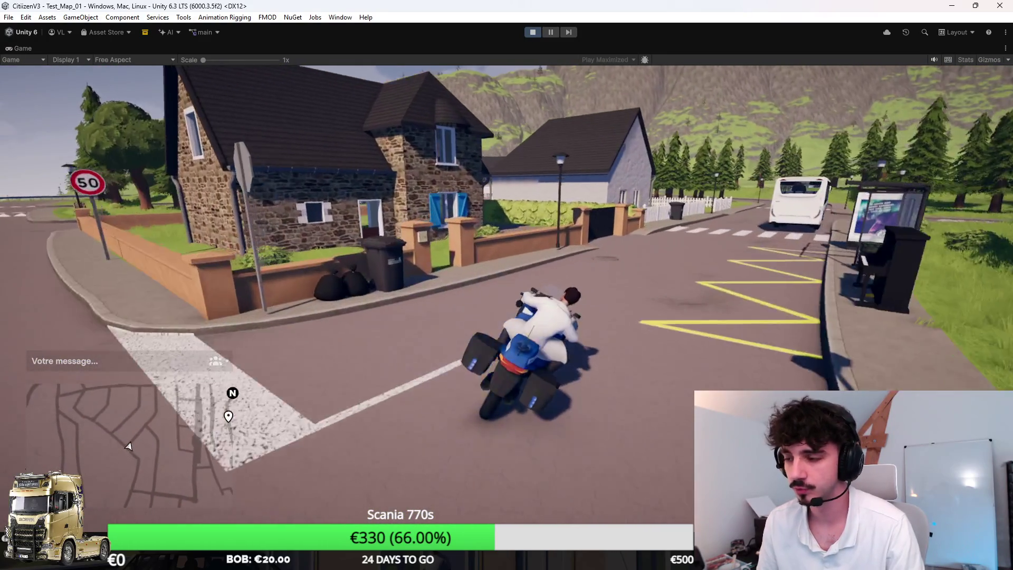
key("a")
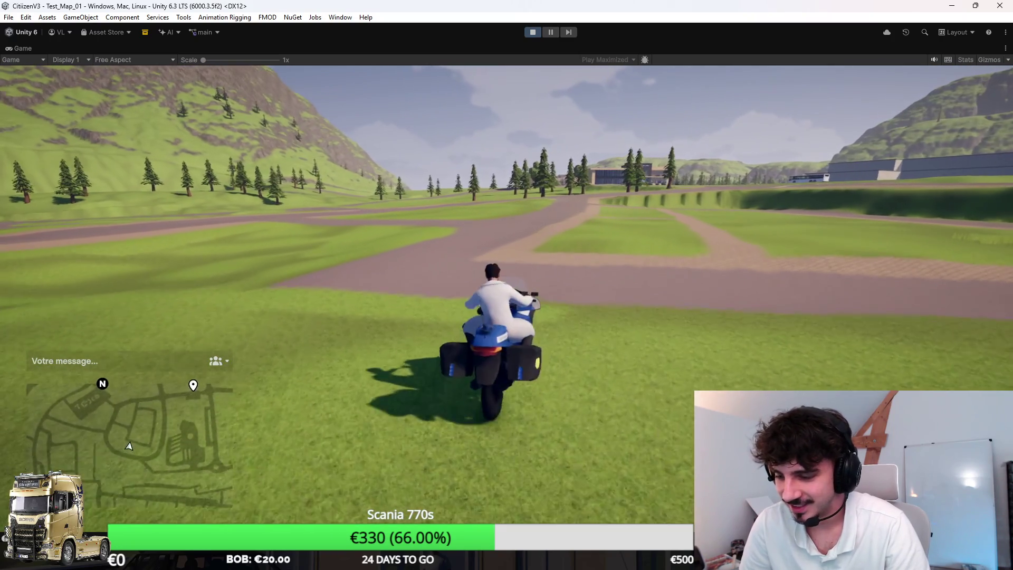
Ride back to the roundabout and park the motorbike at Hôpital Saint-Côme's entrance
key("a")
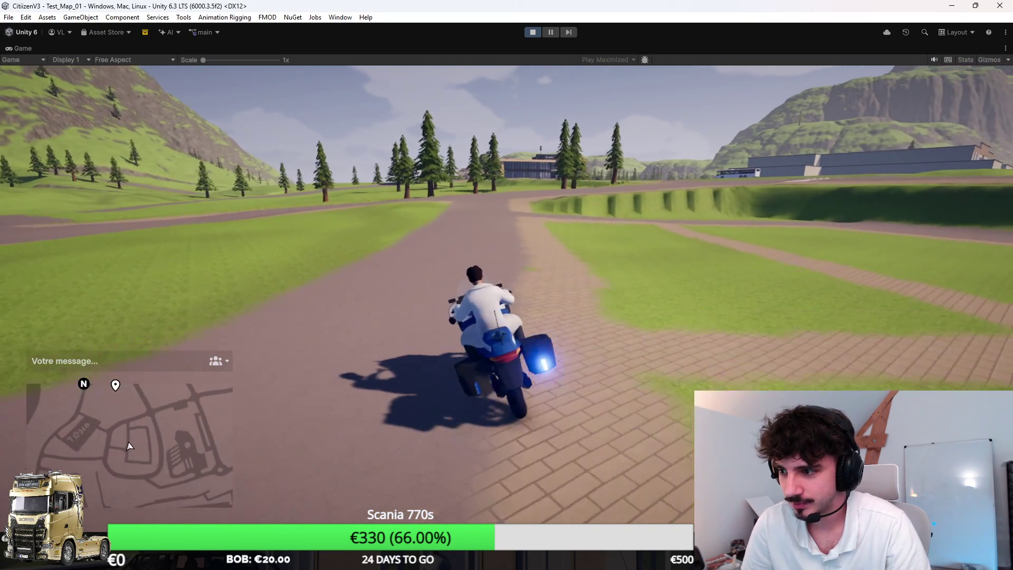
key("a")
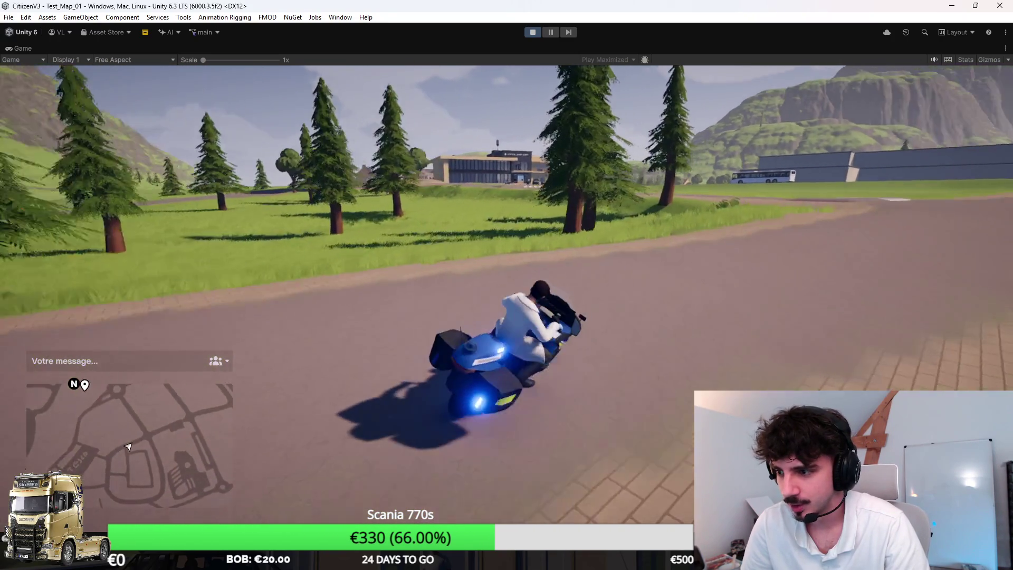
key("a")
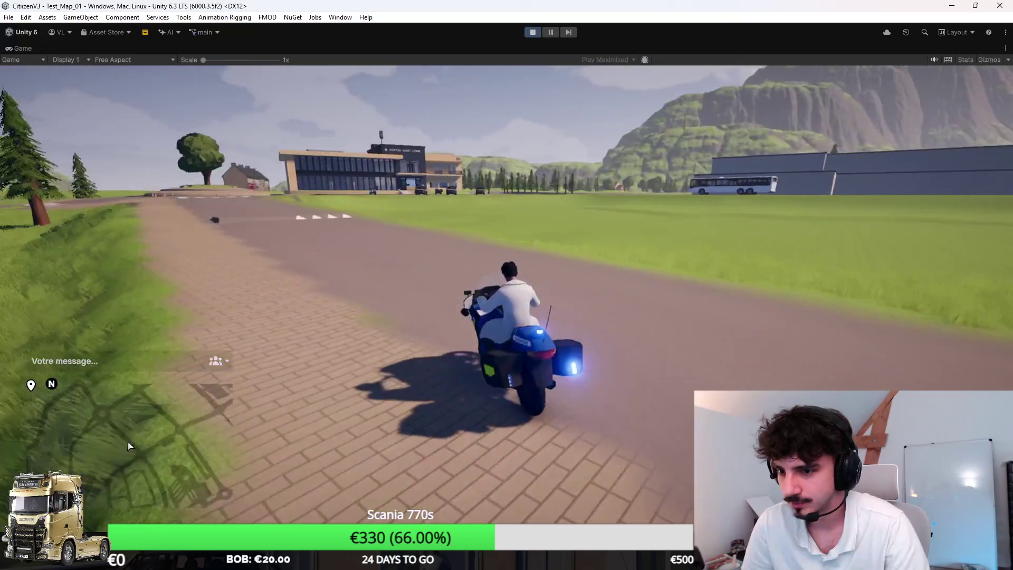
key("a")
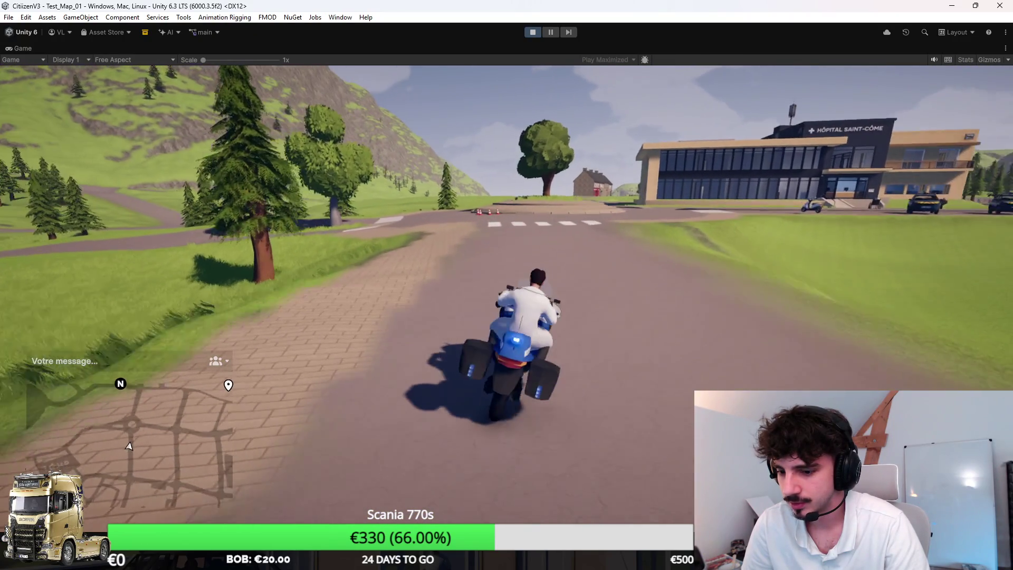
key("d")
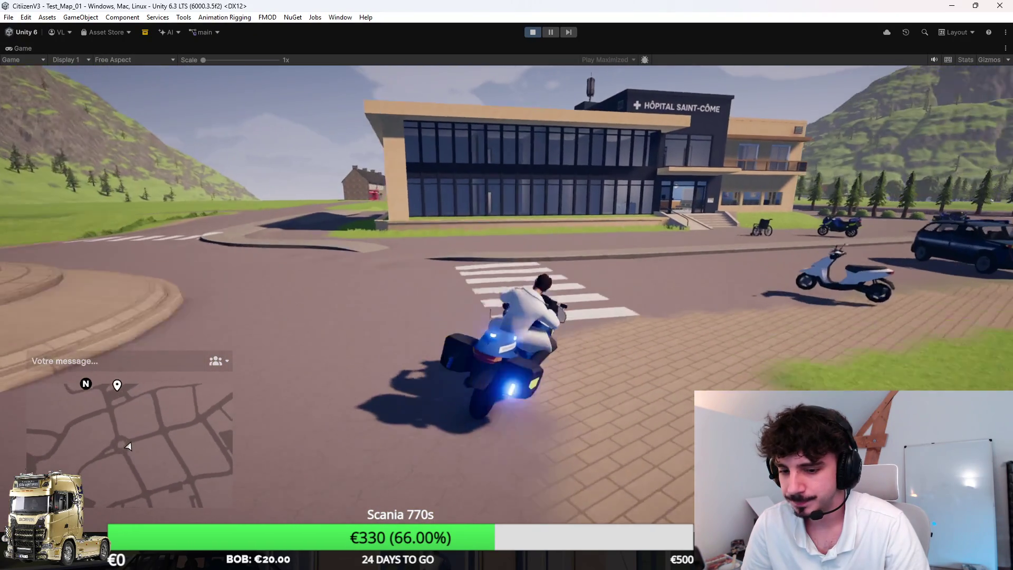
key("d")
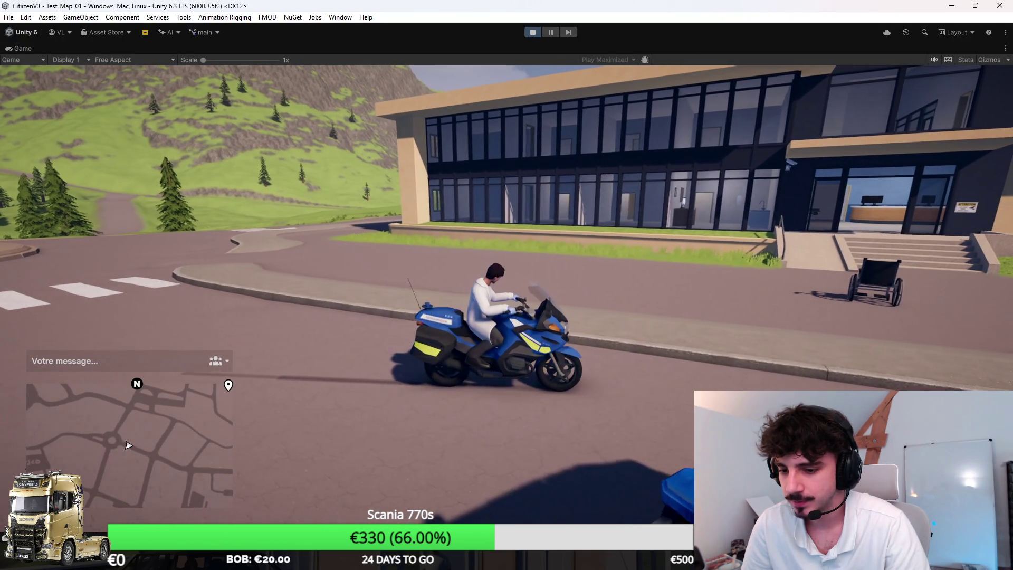
key("a")
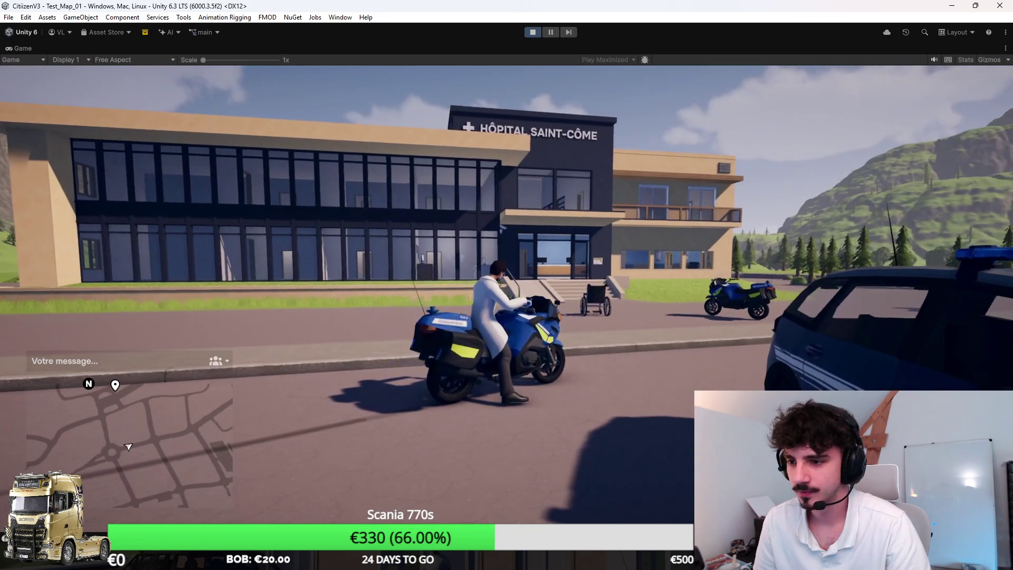